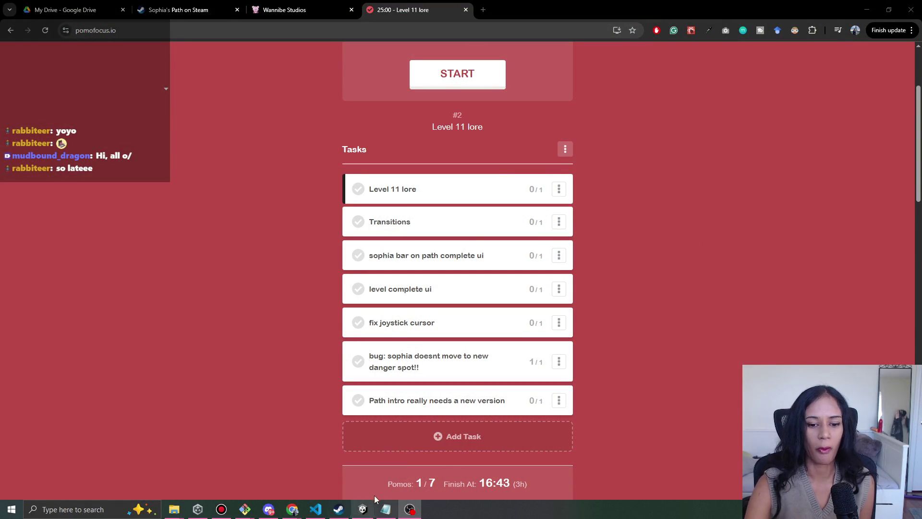
Switch from the Pomofocus task list to the Unity editor showing Level 7.
left_click(364, 510)
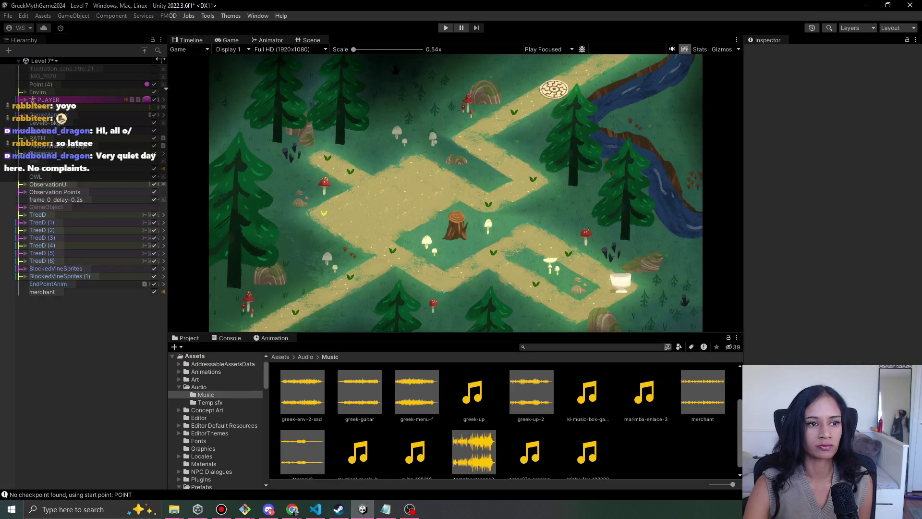
Show the Level 7 Scene view and pan across the path-point map.
left_click(311, 41)
scroll(287, 187, "down", 2)
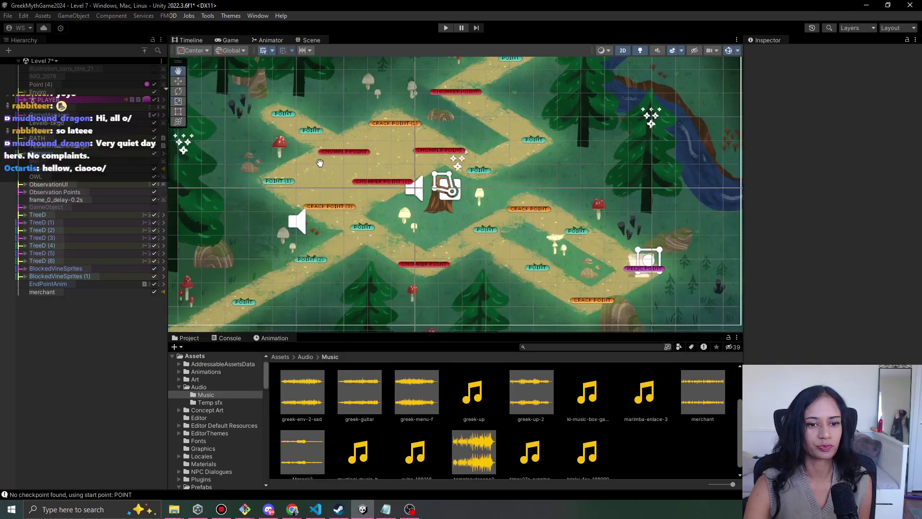
scroll(513, 201, "up", 2)
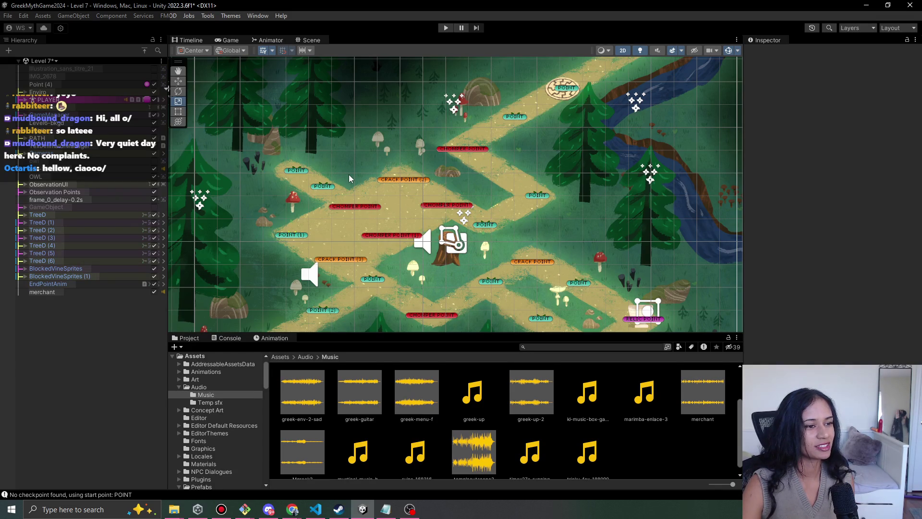
mouse_move(429, 168)
left_mouse_down()
mouse_move(442, 167)
mouse_move(422, 156)
left_mouse_up()
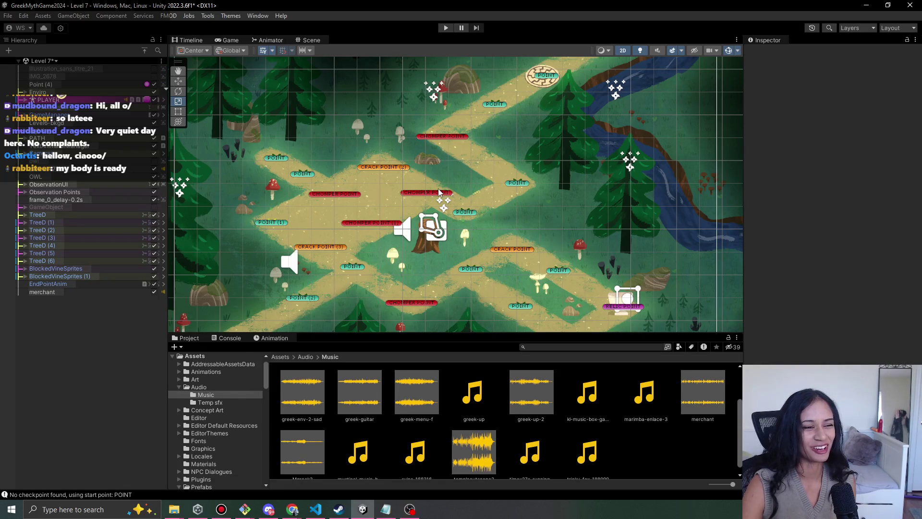
left_click_drag(285, 197, 331, 203)
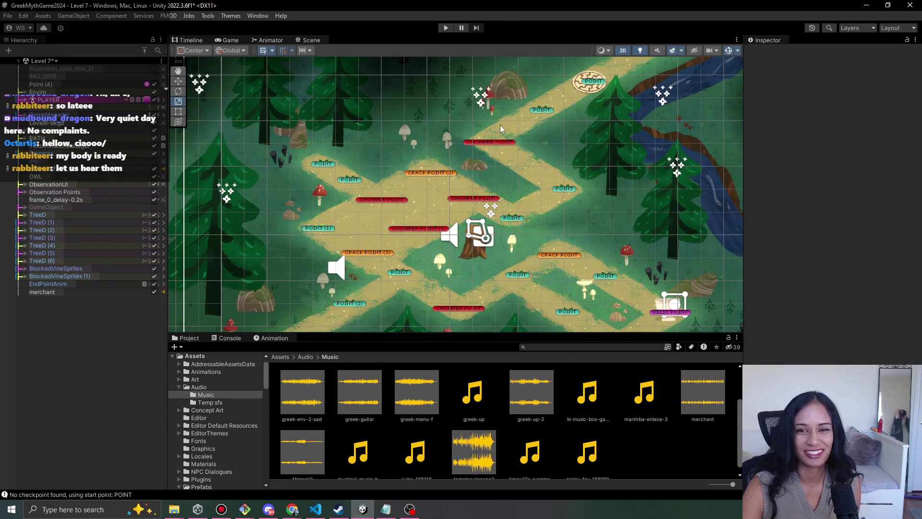
Select the path POINT near the top of the map and frame it in view.
left_click(547, 111)
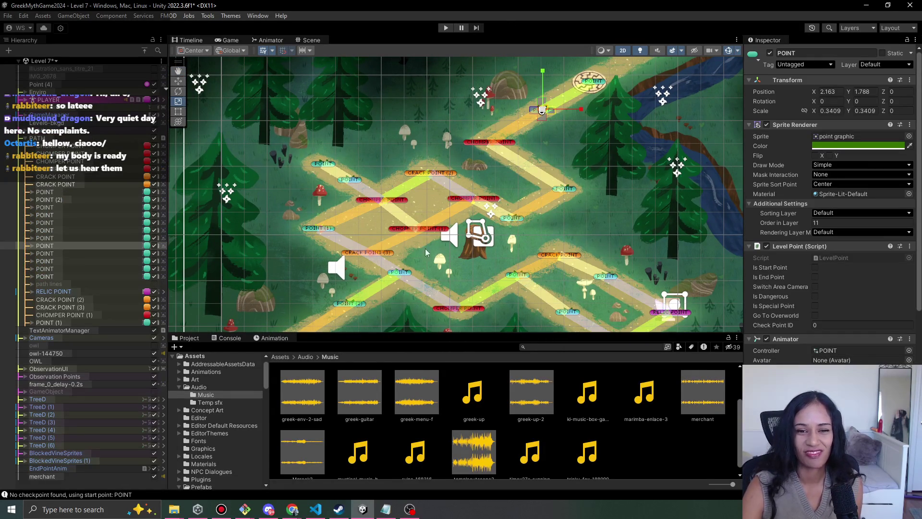
scroll(417, 254, "up", 1)
mouse_move(491, 247)
left_mouse_down()
mouse_move(426, 219)
mouse_move(406, 196)
left_mouse_up()
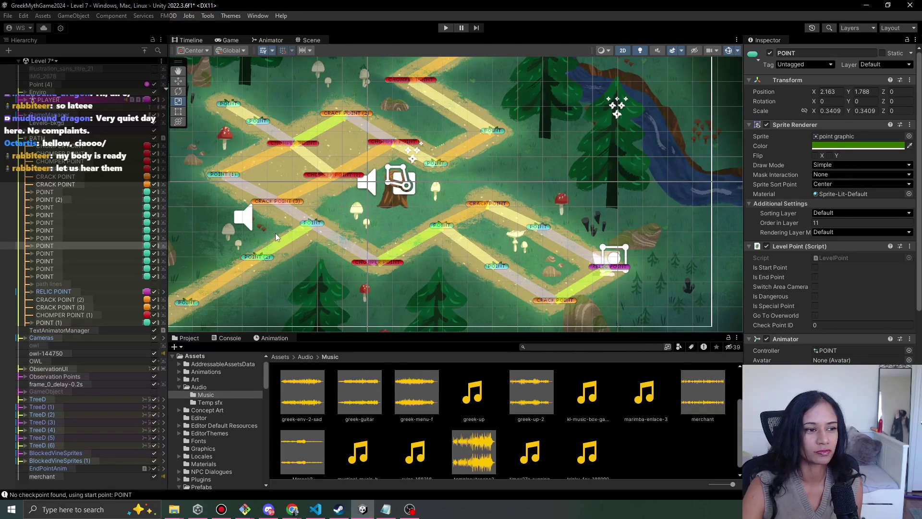
mouse_move(211, 261)
left_mouse_down()
mouse_move(288, 205)
mouse_move(230, 255)
left_mouse_up()
mouse_move(570, 215)
left_mouse_down()
mouse_move(527, 291)
mouse_move(556, 268)
left_mouse_up()
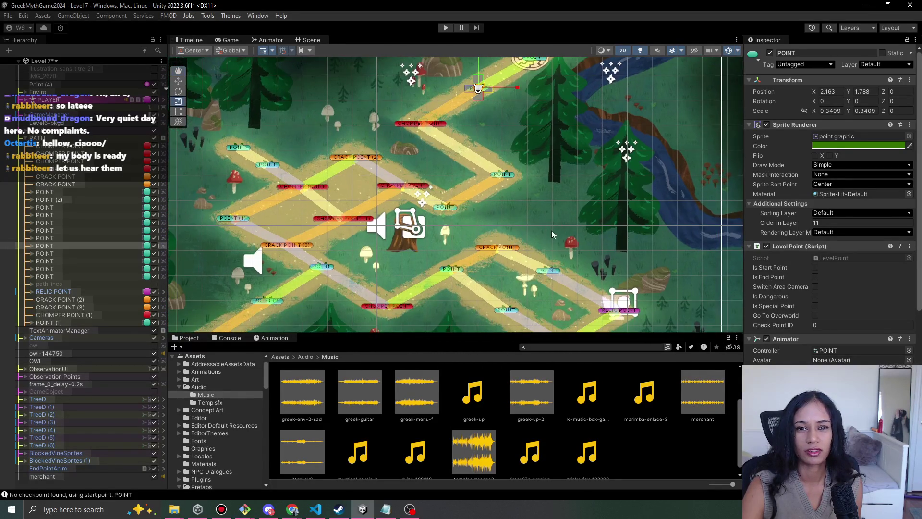
scroll(513, 224, "down", 1)
left_click_drag(372, 220, 416, 207)
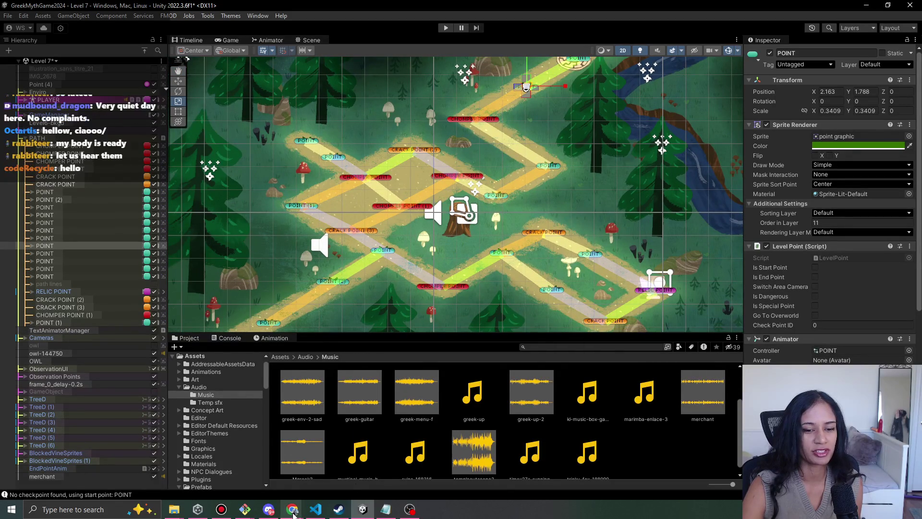
mouse_move(293, 510)
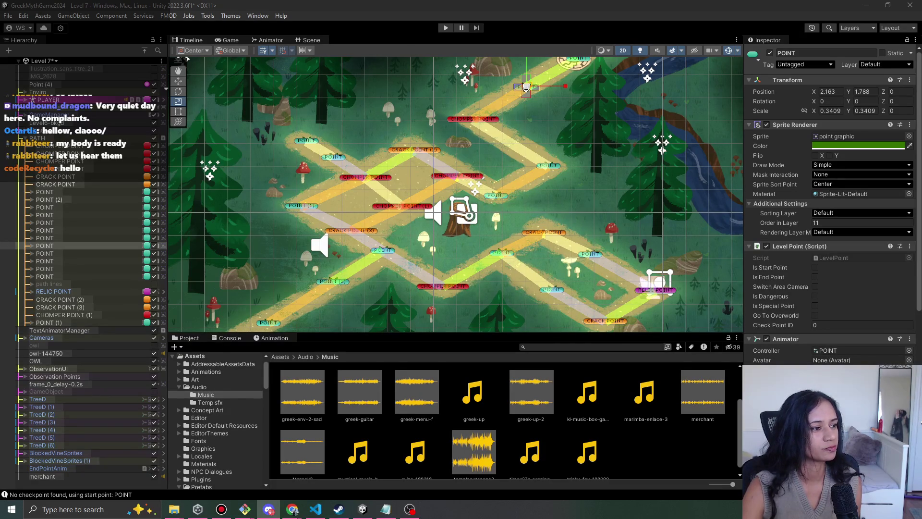
Play first-forest-1.mp3 in Discord's #music channel.
left_click(268, 509)
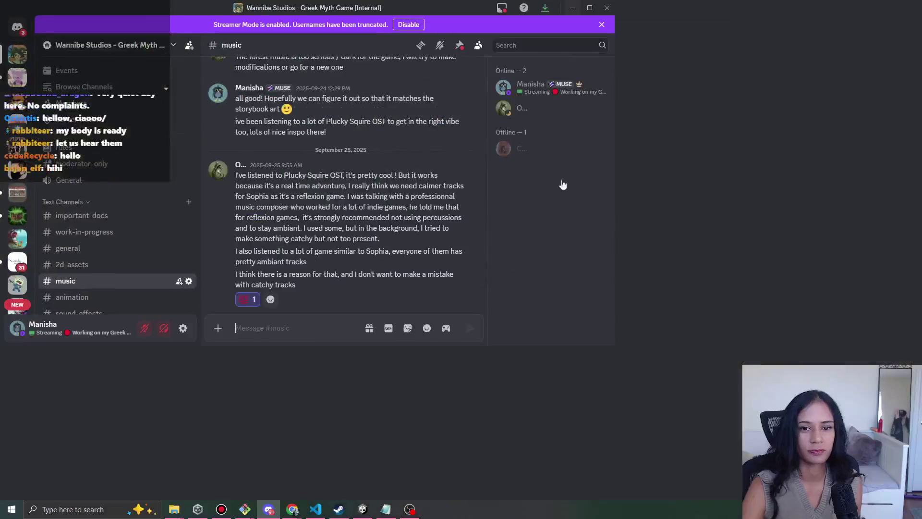
scroll(432, 337, "down", 5)
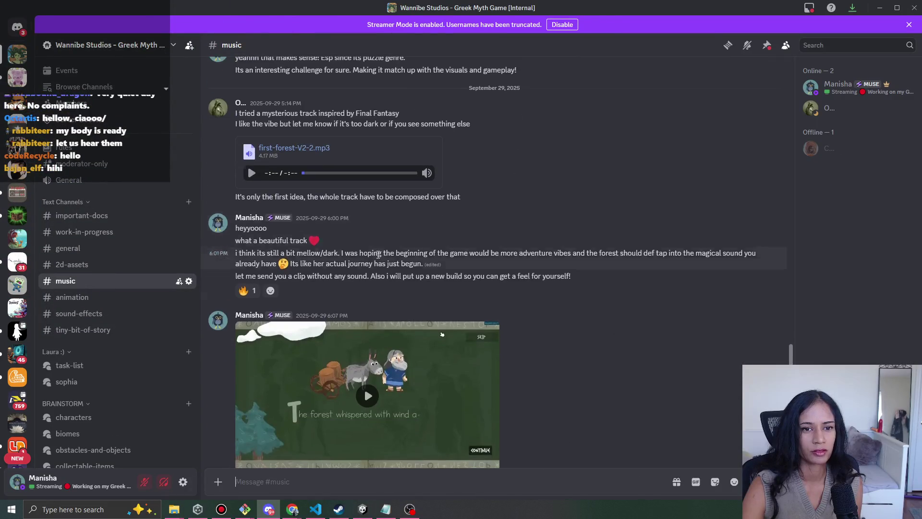
scroll(387, 274, "up", 10)
scroll(388, 274, "up", 7)
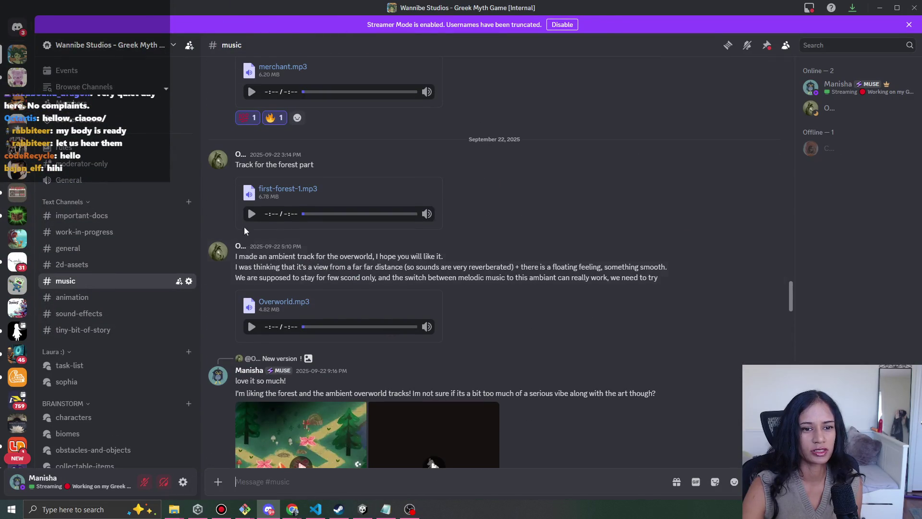
left_click(252, 214)
scroll(264, 235, "up", 2)
scroll(336, 259, "down", 1)
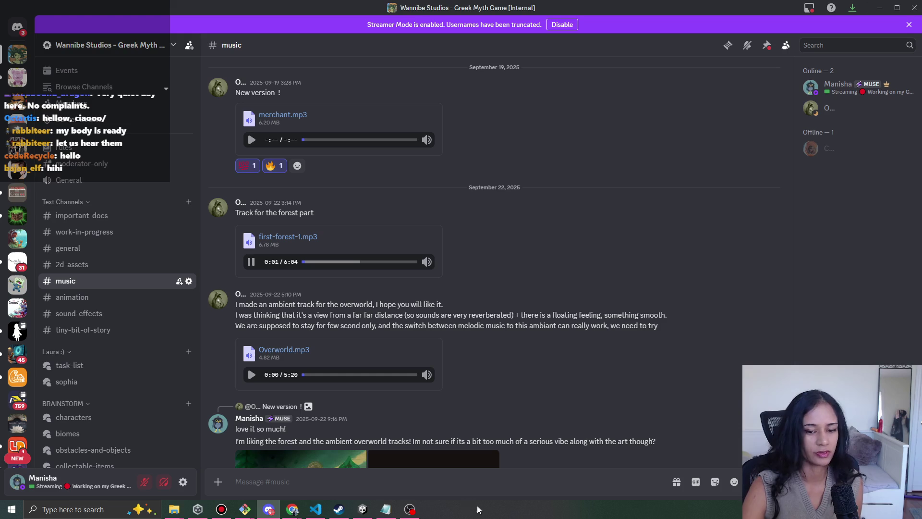
left_click(412, 509)
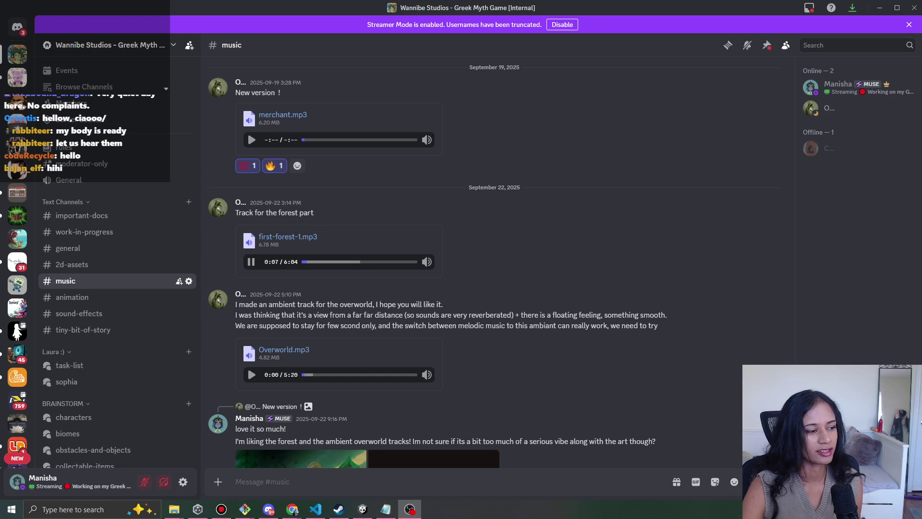
Dismiss the Streamer Mode banner, then play and pause first-forest-V2-2.mp3.
scroll(503, 281, "down", 1)
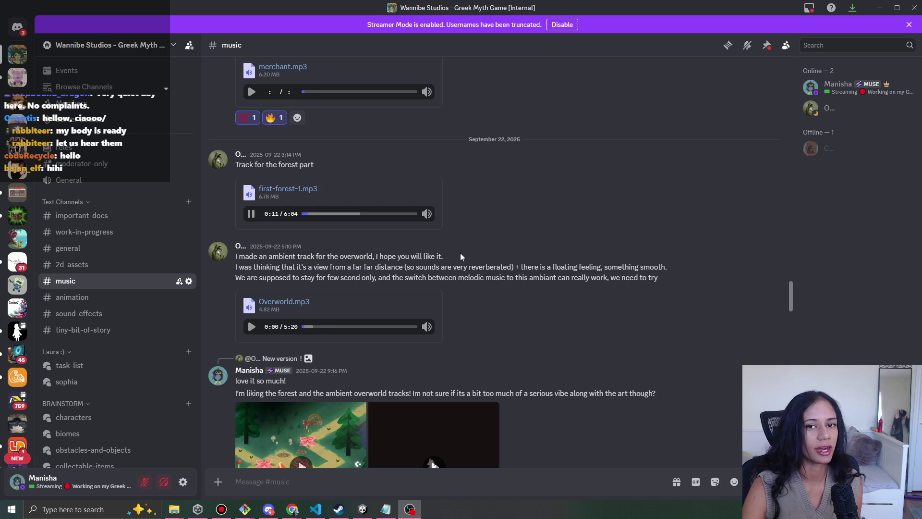
left_click(907, 26)
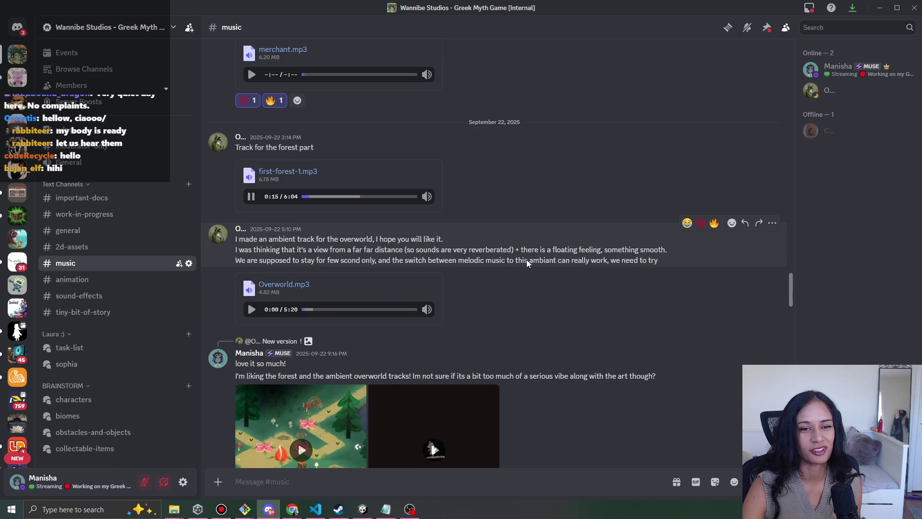
scroll(526, 259, "up", 2)
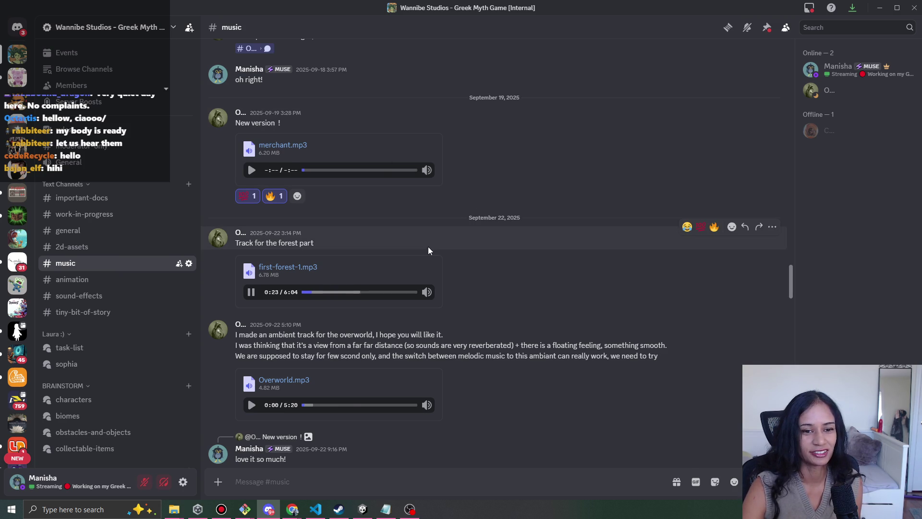
middle_click(537, 212)
scroll(307, 265, "down", 1)
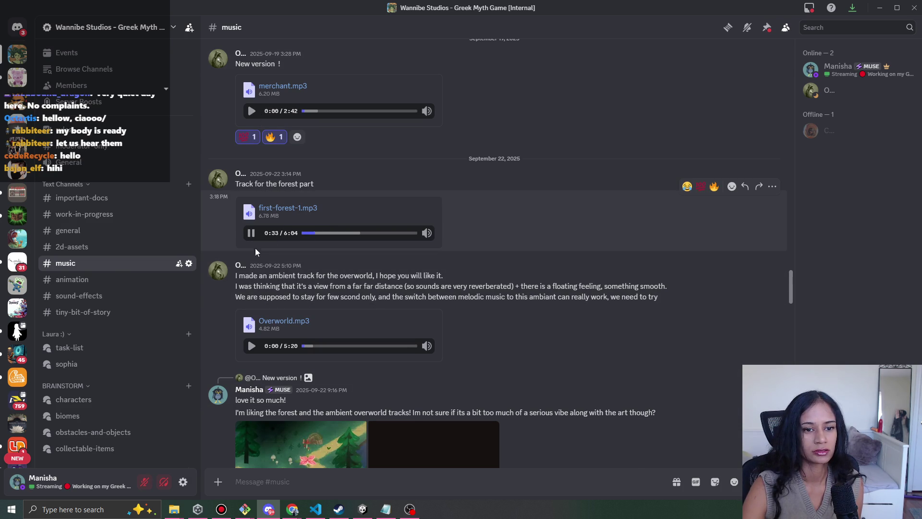
scroll(321, 229, "down", 15)
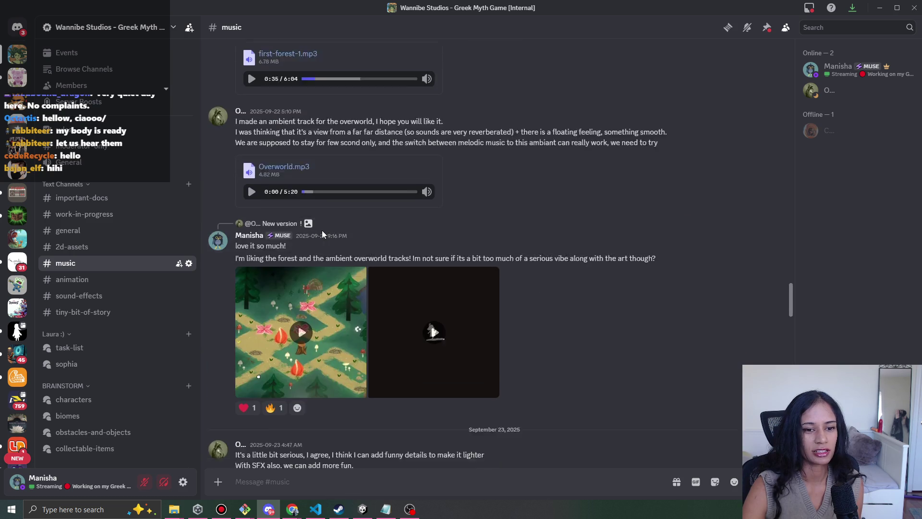
left_click(251, 192)
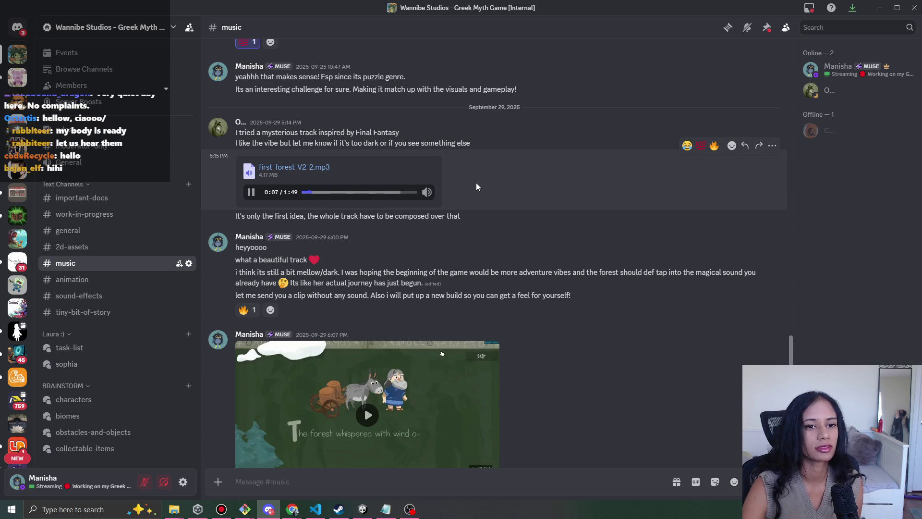
scroll(471, 182, "down", 1)
left_click(252, 144)
Play the gameplay clip from the forest map scene, resume first-forest-V2-2.mp3, and go full screen.
left_click(368, 367)
left_click(348, 433)
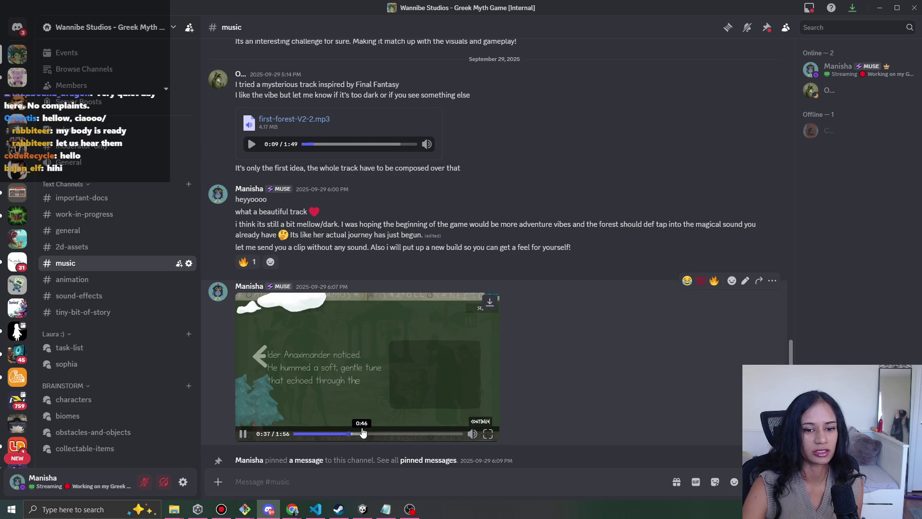
left_click(391, 434)
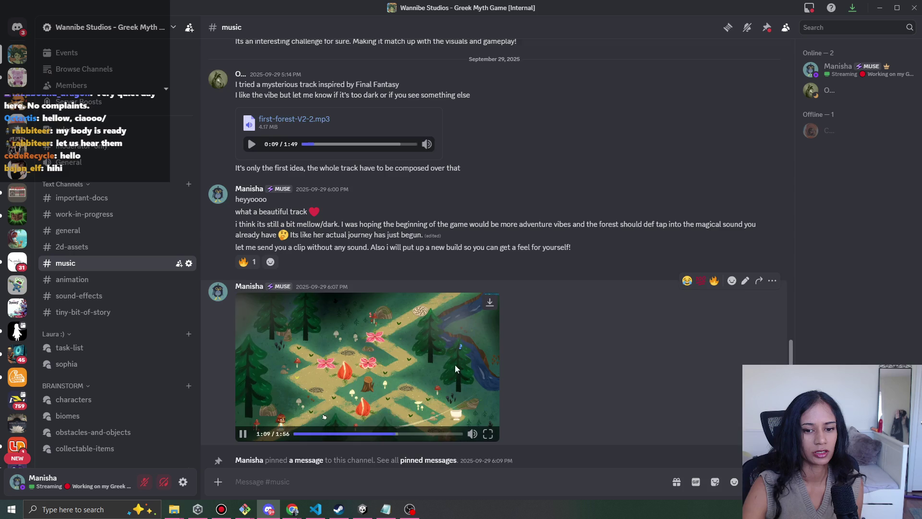
scroll(454, 363, "down", 2)
mouse_move(471, 287)
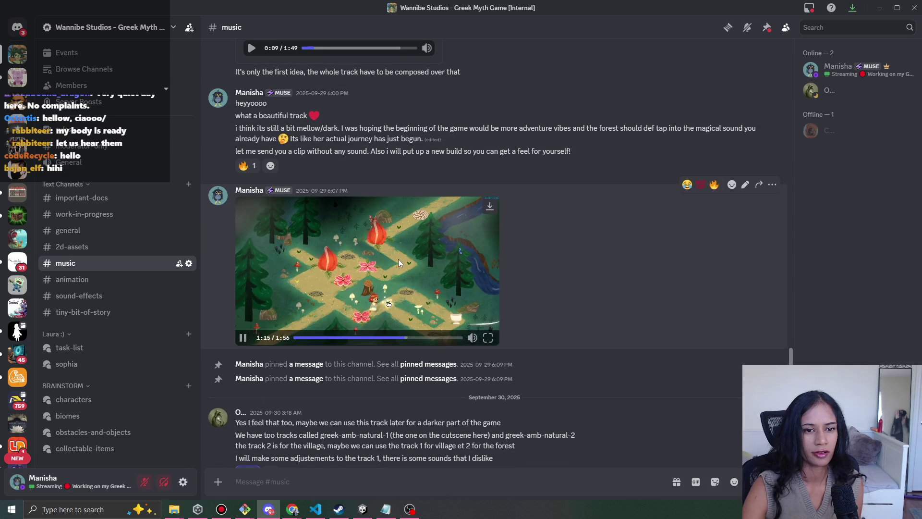
left_click(251, 48)
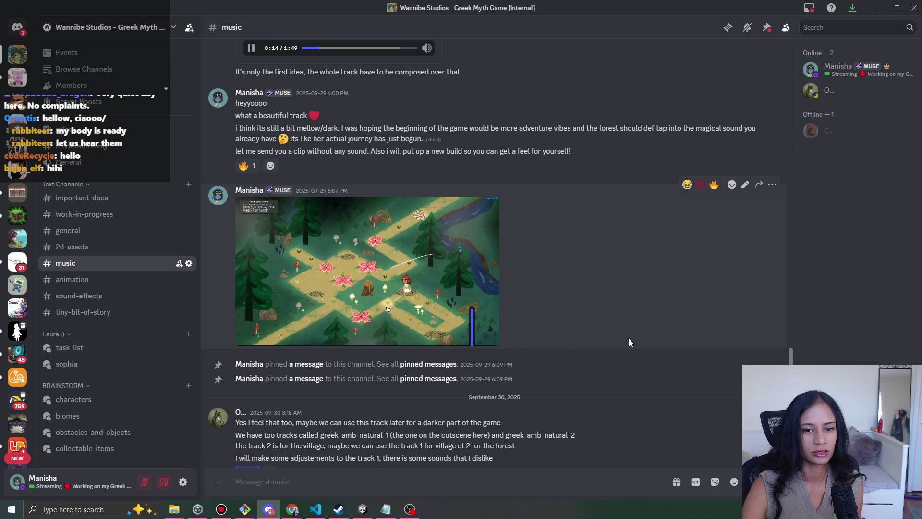
left_click(491, 344)
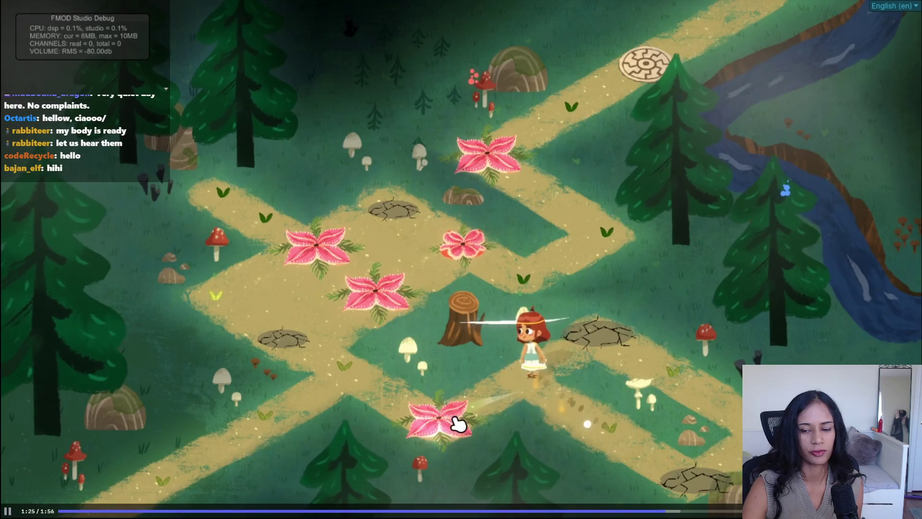
Exit full-screen playback and pause the gameplay clip.
key("Escape")
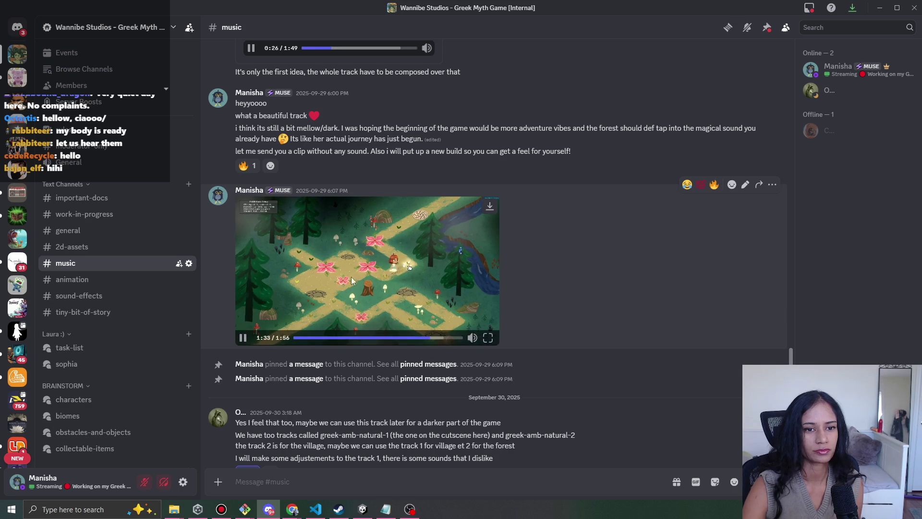
left_click(244, 338)
scroll(456, 296, "up", 5)
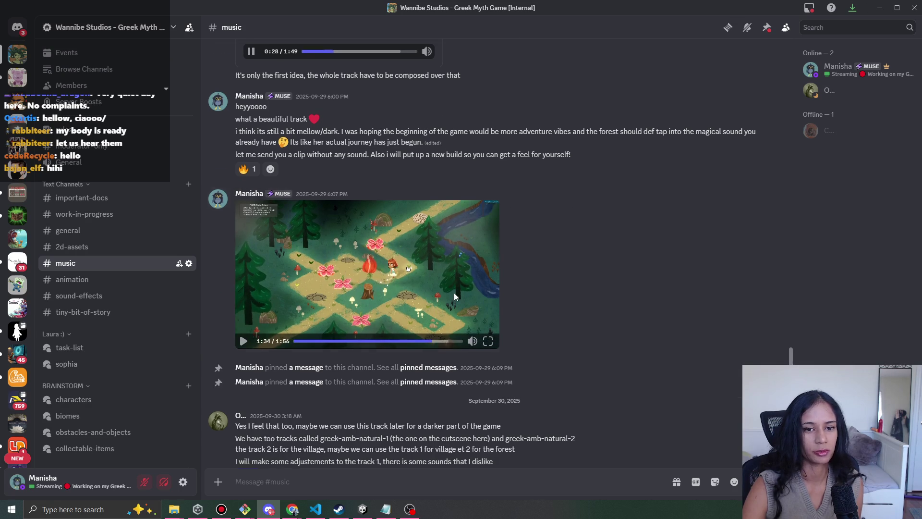
scroll(461, 295, "down", 5)
scroll(271, 150, "up", 2)
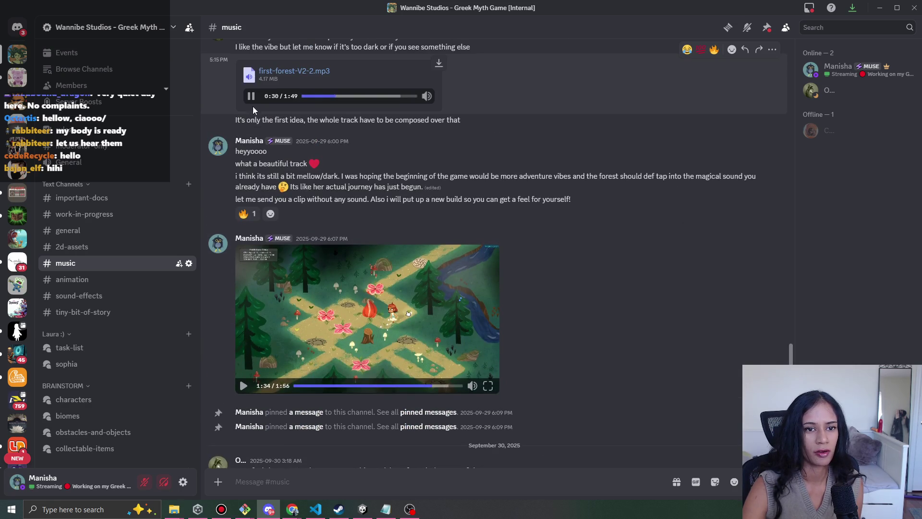
scroll(500, 222, "down", 8)
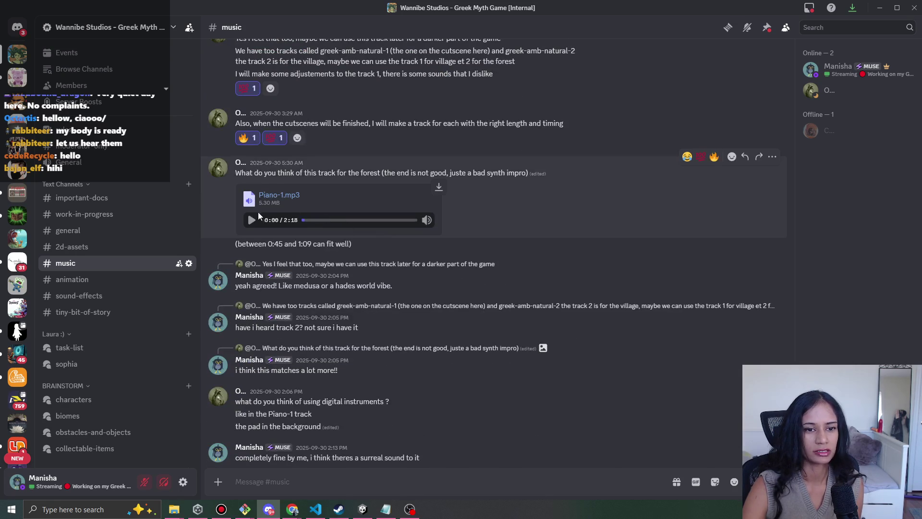
scroll(259, 211, "down", 2)
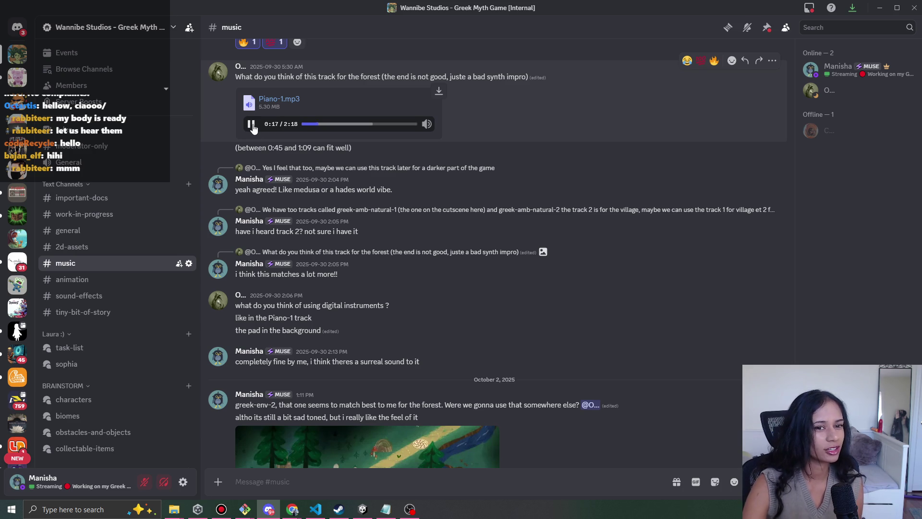
scroll(362, 171, "down", 6)
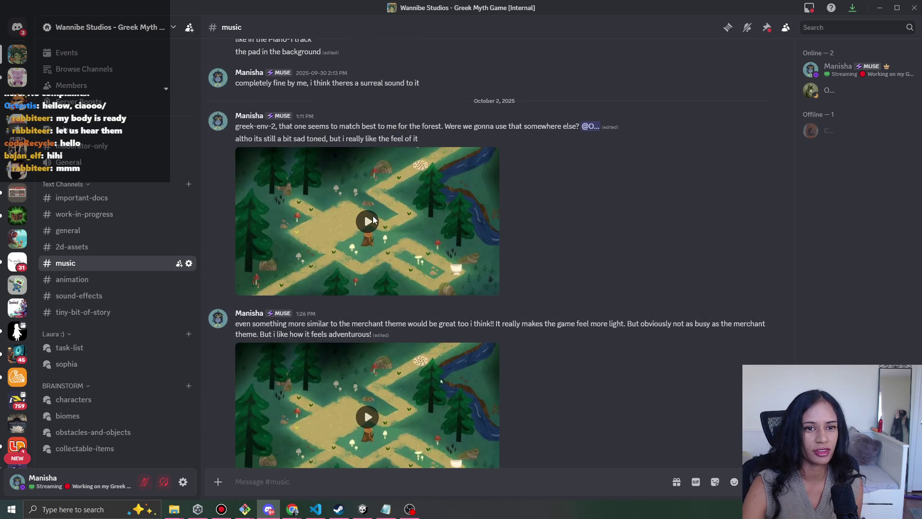
scroll(405, 249, "up", 3)
scroll(404, 249, "down", 3)
Play the first forest gameplay clip and pause it at 0:21.
left_click(368, 221)
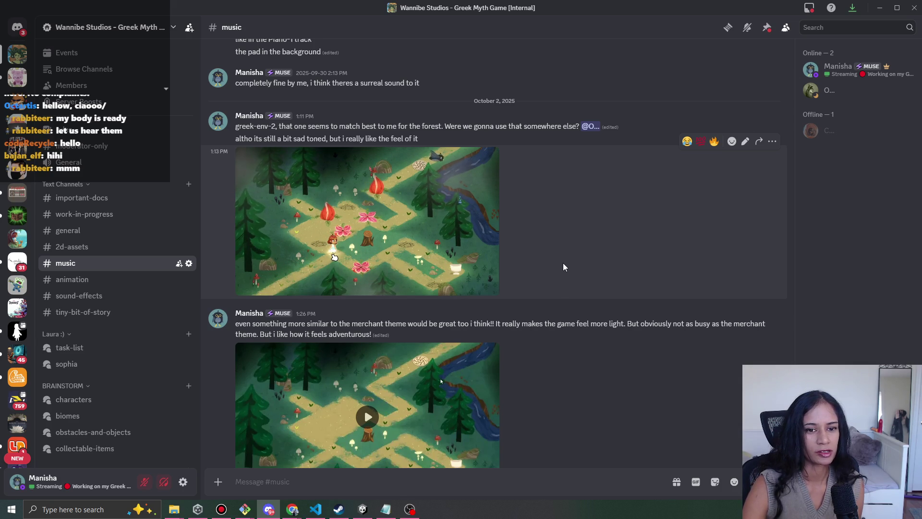
scroll(563, 264, "down", 1)
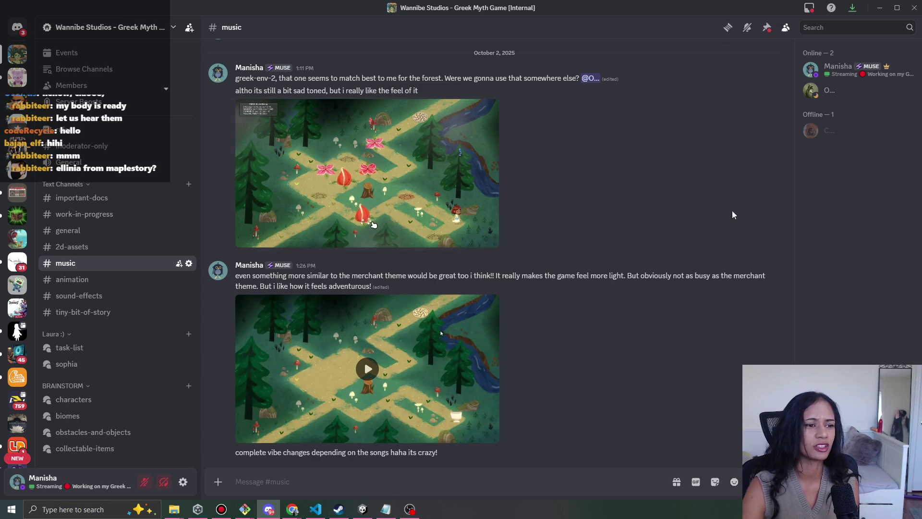
left_click(426, 167)
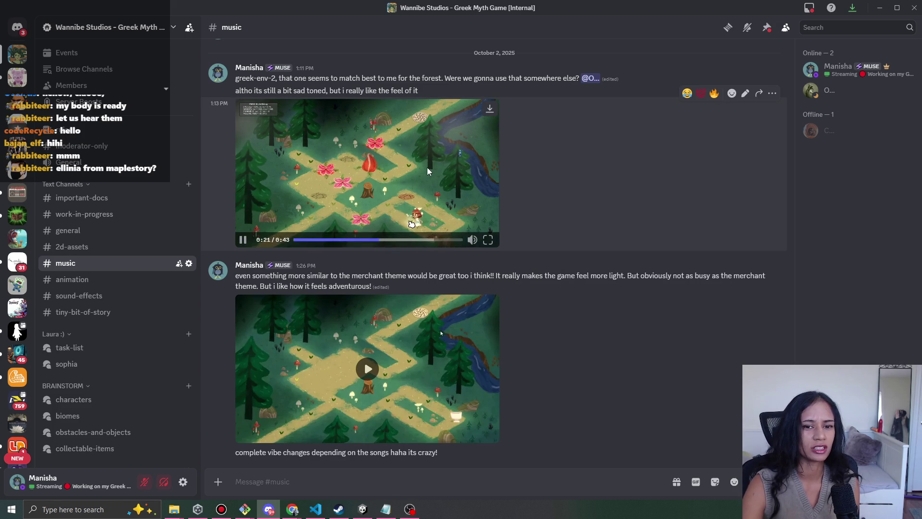
scroll(567, 340, "down", 1)
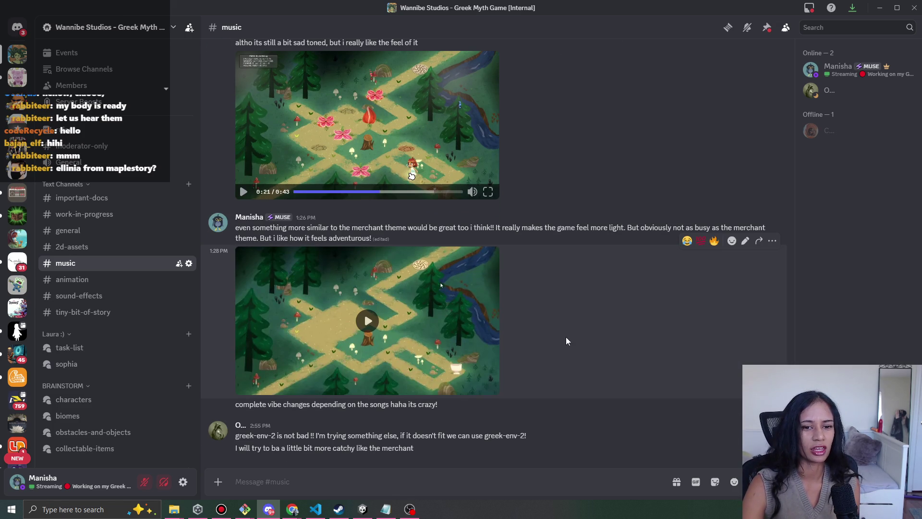
Watch the second forest gameplay clip full screen, restarted from 0:00, through to its end.
left_click(379, 346)
mouse_move(473, 388)
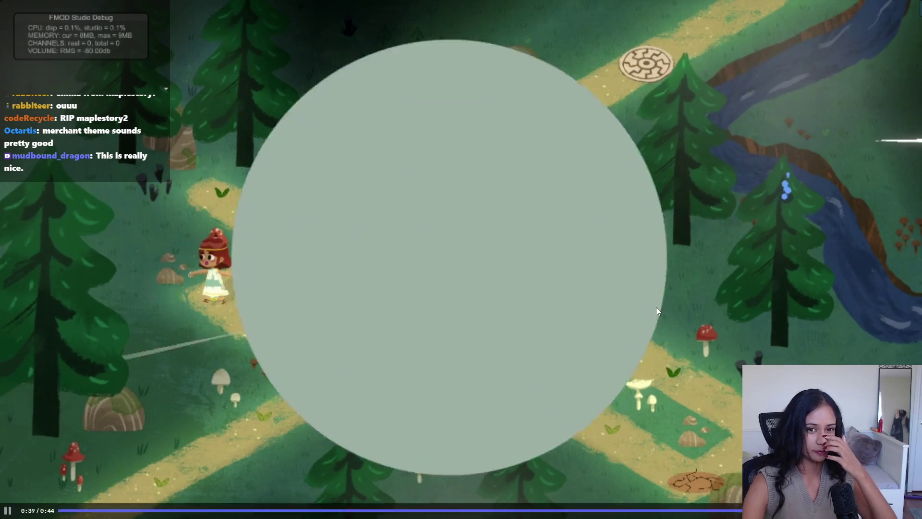
key("space")
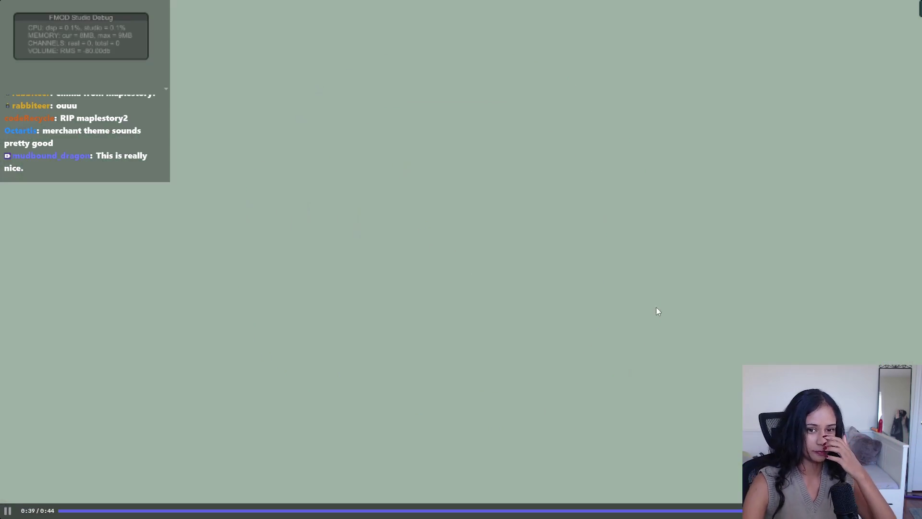
left_click(80, 510)
left_click(522, 275)
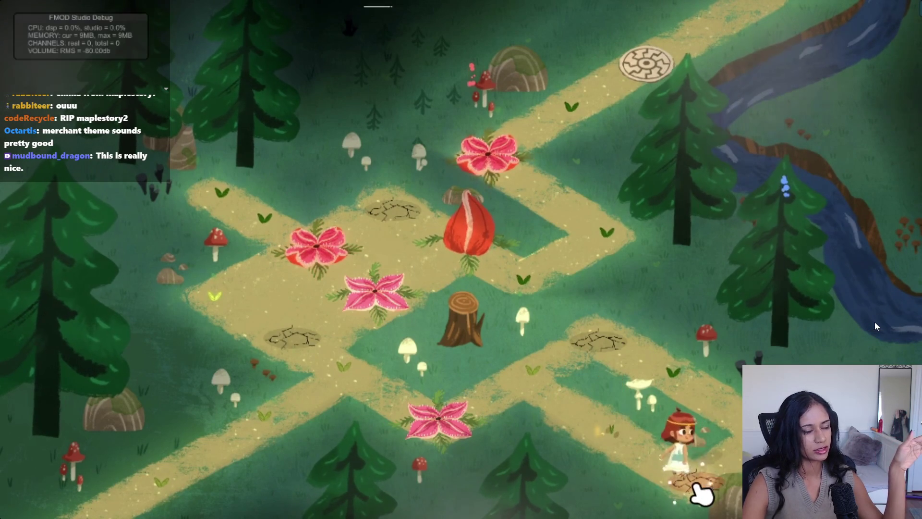
mouse_move(811, 333)
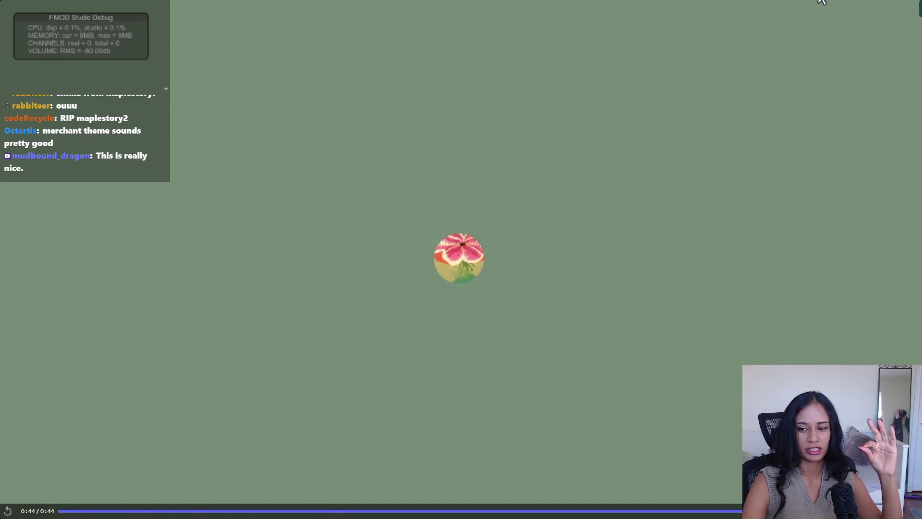
key("Escape")
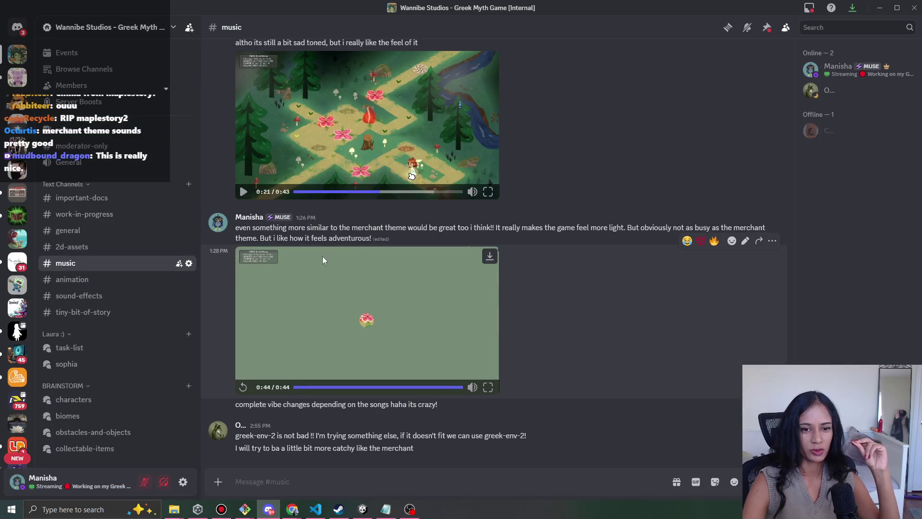
Return to the Unity editor with Alt+Tab.
scroll(570, 357, "up", 10)
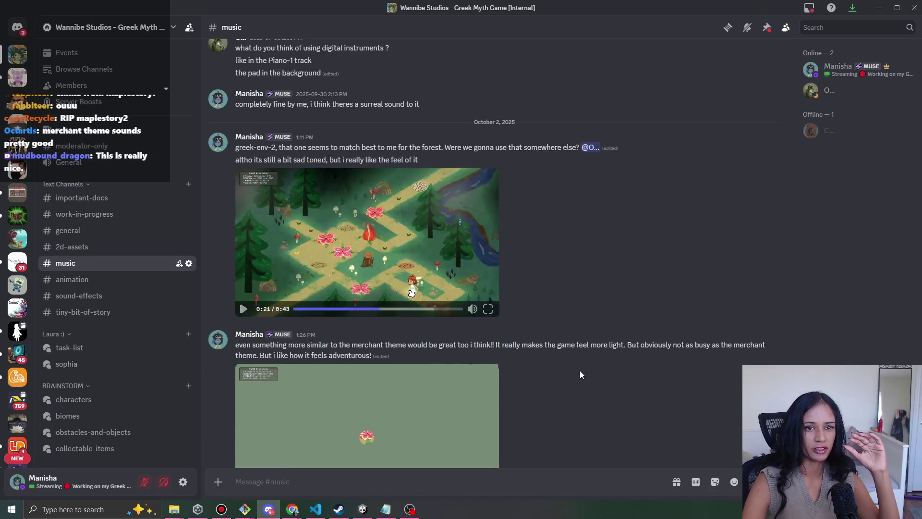
scroll(579, 229, "down", 5)
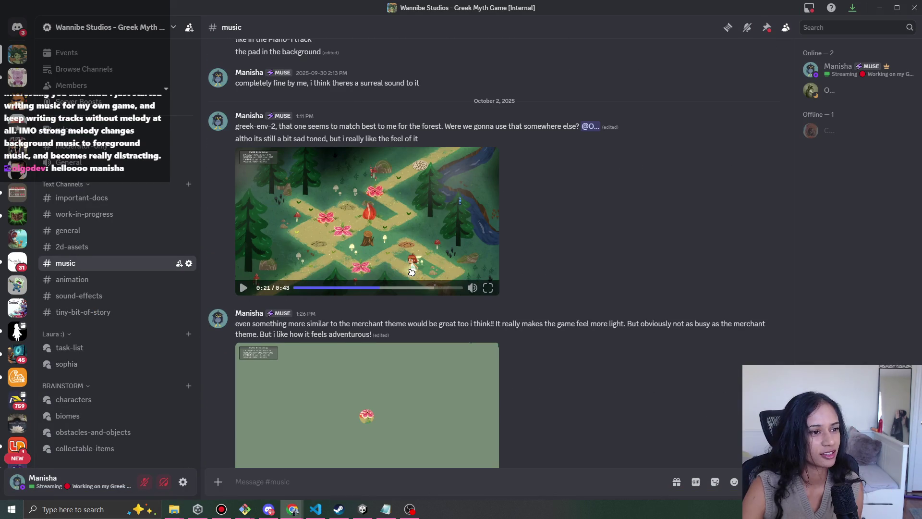
key("alt+Tab")
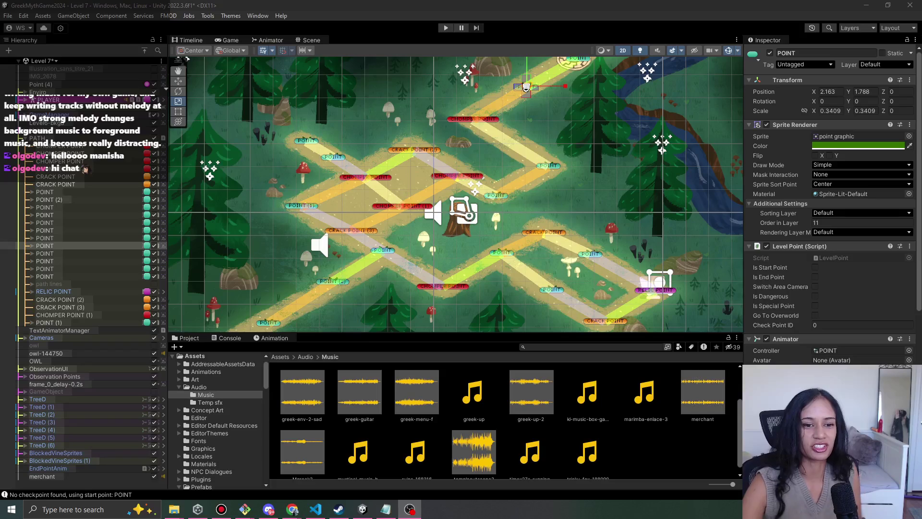
Open the Level 6 scene from the Hierarchy dropdown, saving Level 7's changes.
scroll(357, 259, "down", 5)
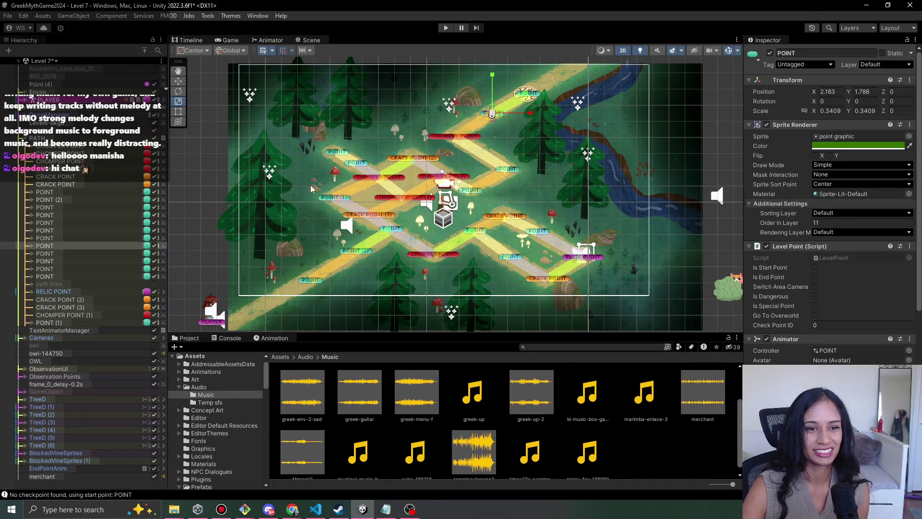
left_click_drag(204, 195, 140, 208)
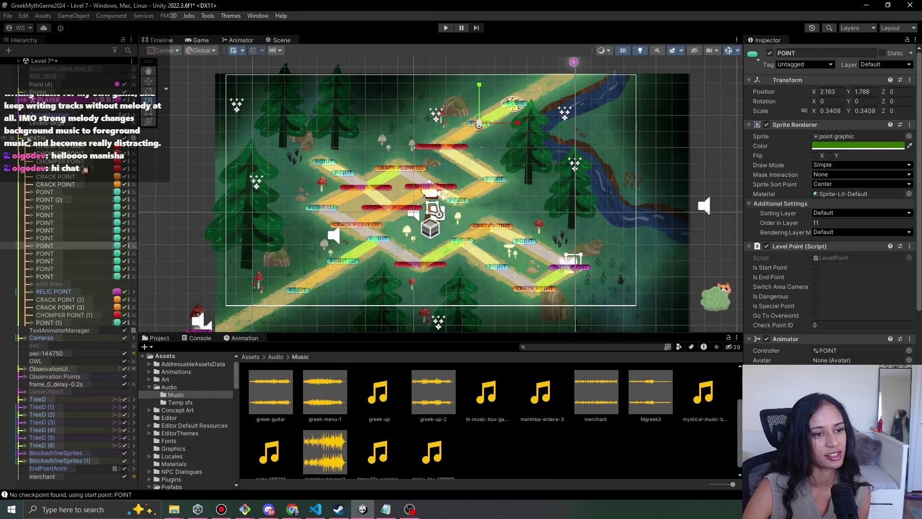
left_click(56, 61)
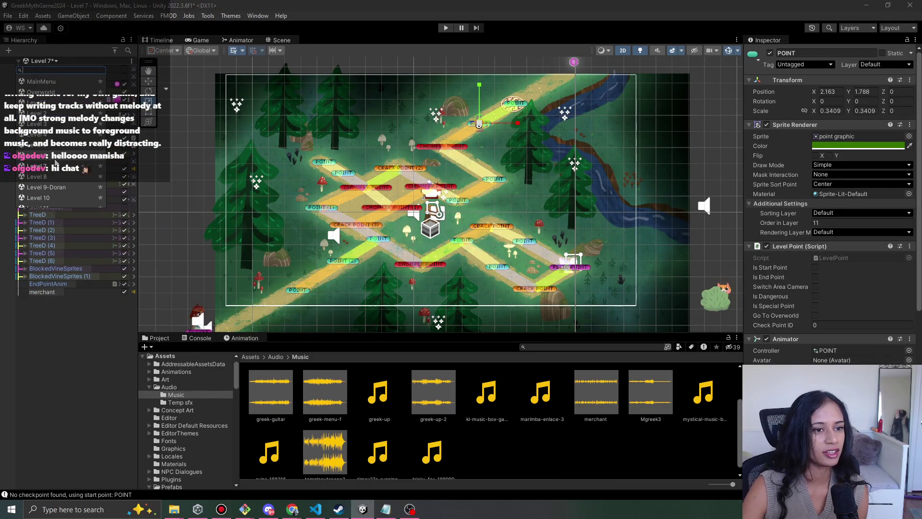
left_click(56, 160)
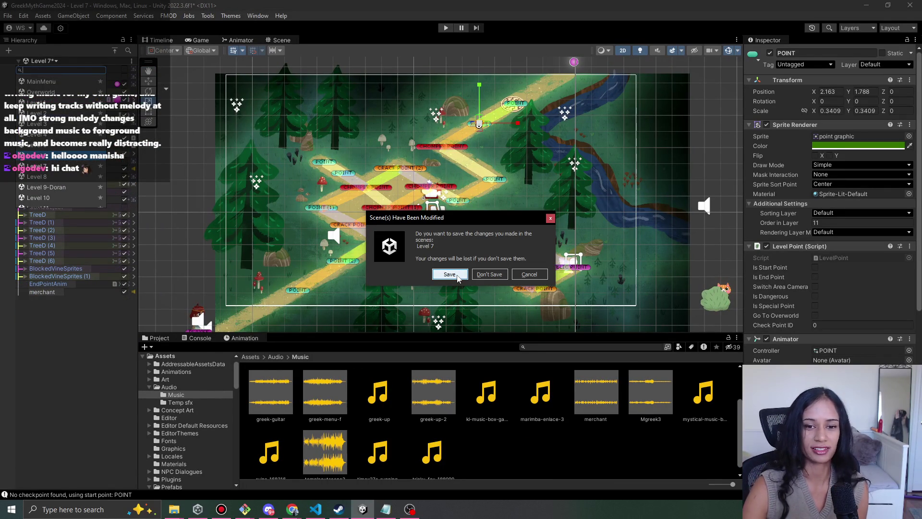
left_click(450, 274)
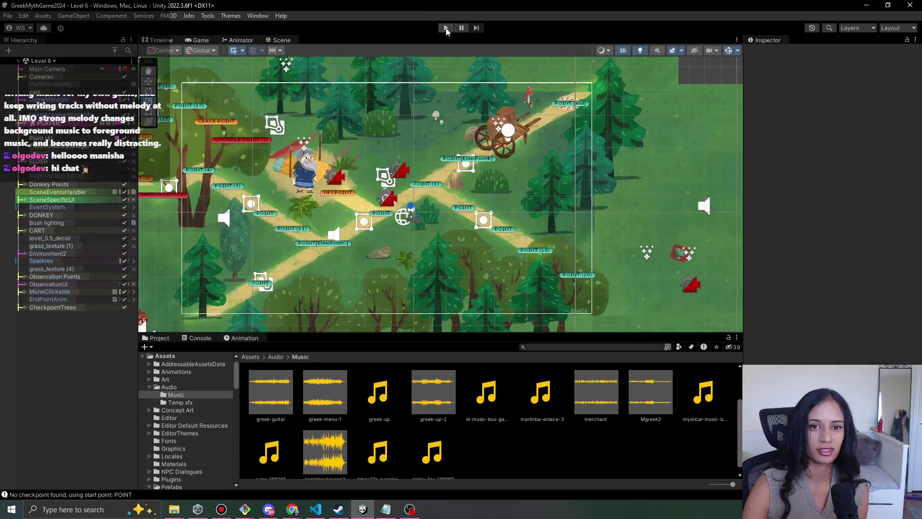
Playtest Level 6 with Mute Audio on, then stop and check the Console errors.
left_click(446, 28)
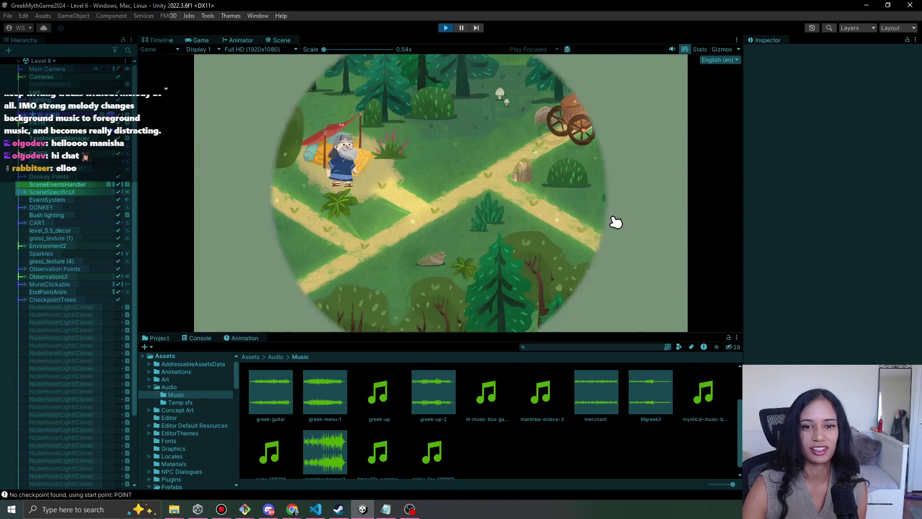
left_click(673, 49)
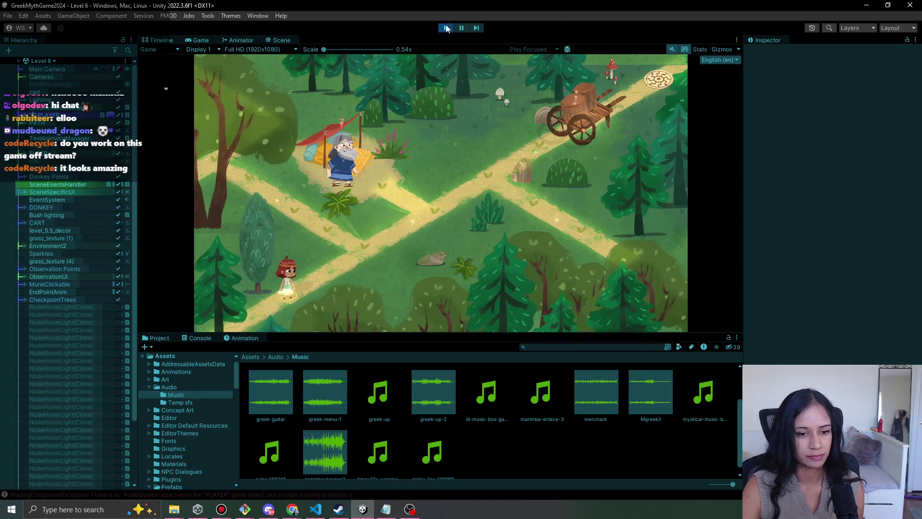
left_click(443, 29)
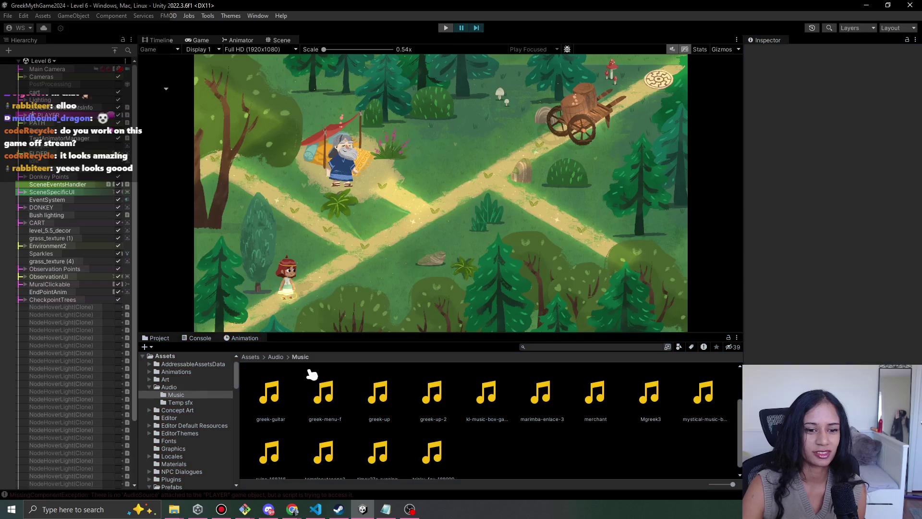
left_click(198, 337)
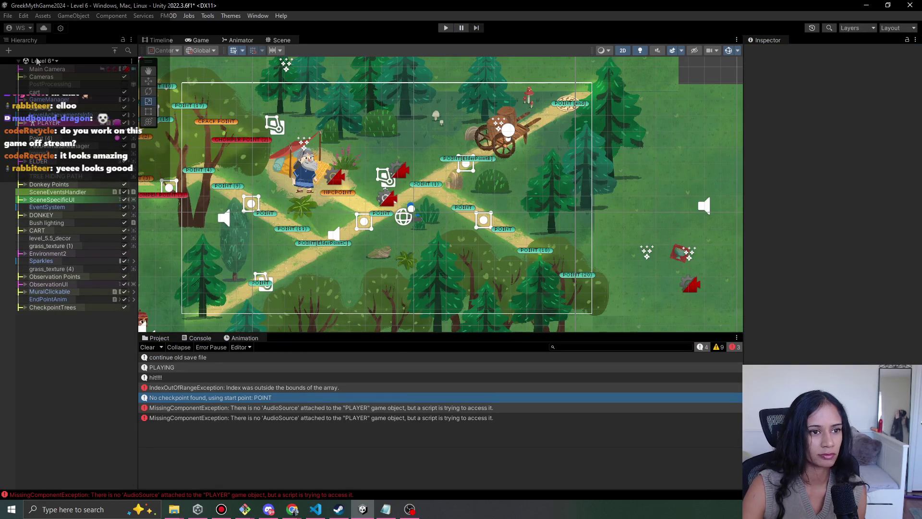
Open Level 7, saving Level 6, and apply all PLAYER prefab overrides.
left_click(57, 61)
left_click(44, 165)
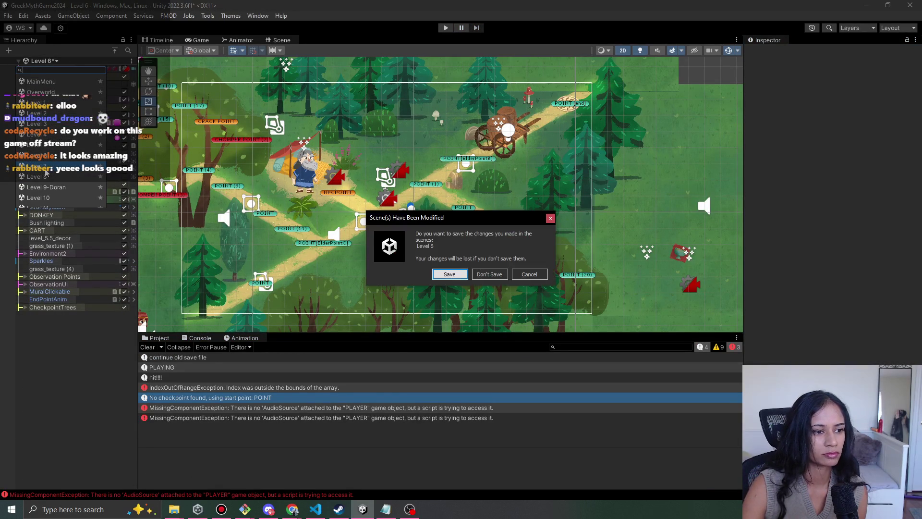
left_click(460, 277)
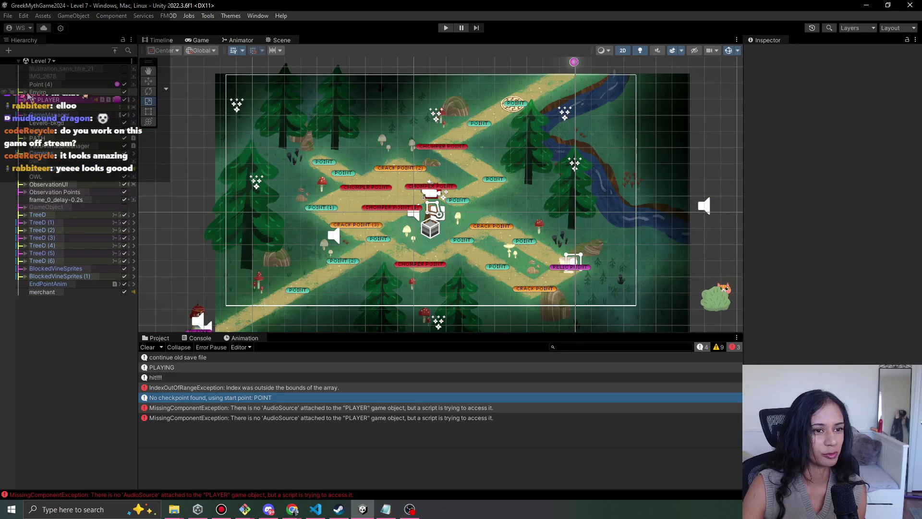
left_click(50, 99)
left_click(814, 93)
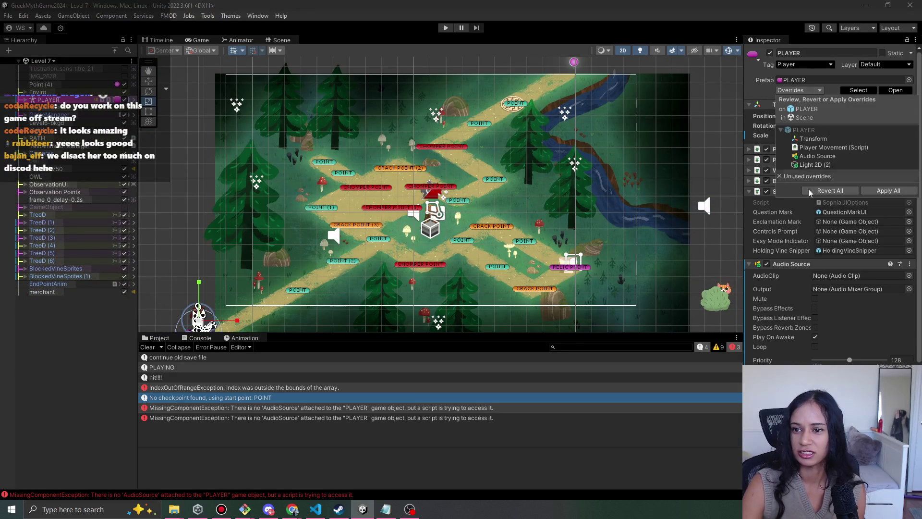
left_click(902, 192)
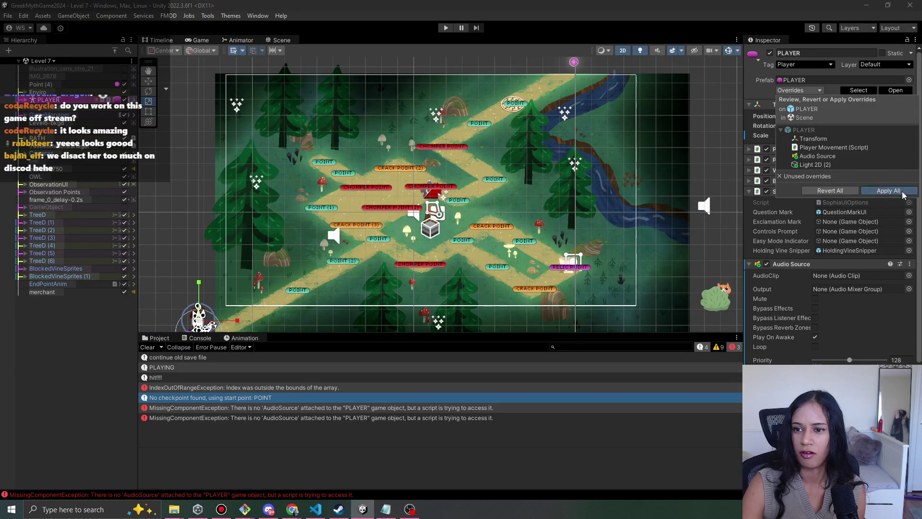
Reopen Level 6, saving Level 7, and start a new playtest.
left_click(51, 65)
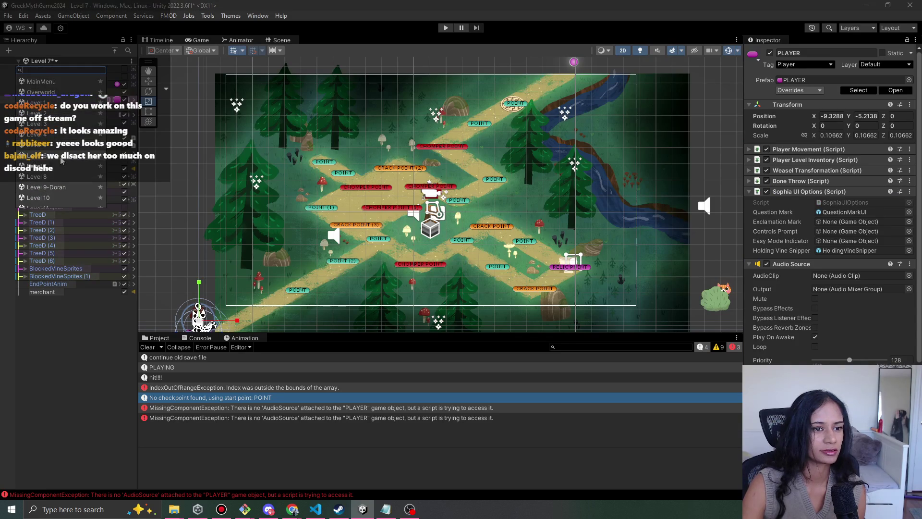
left_click(60, 156)
left_click(445, 272)
left_click(445, 27)
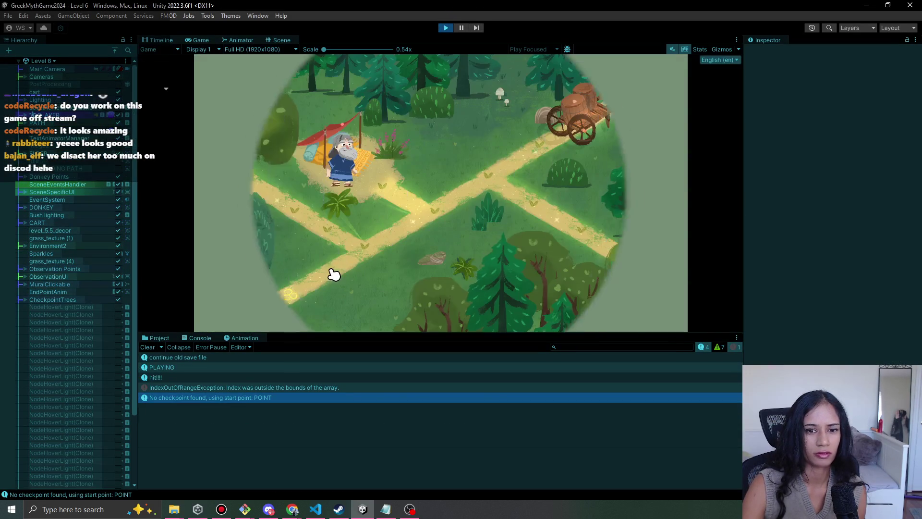
Walk the girl to the Elder, finish his dialogue, reach the cart, then stop playing.
left_click(357, 260)
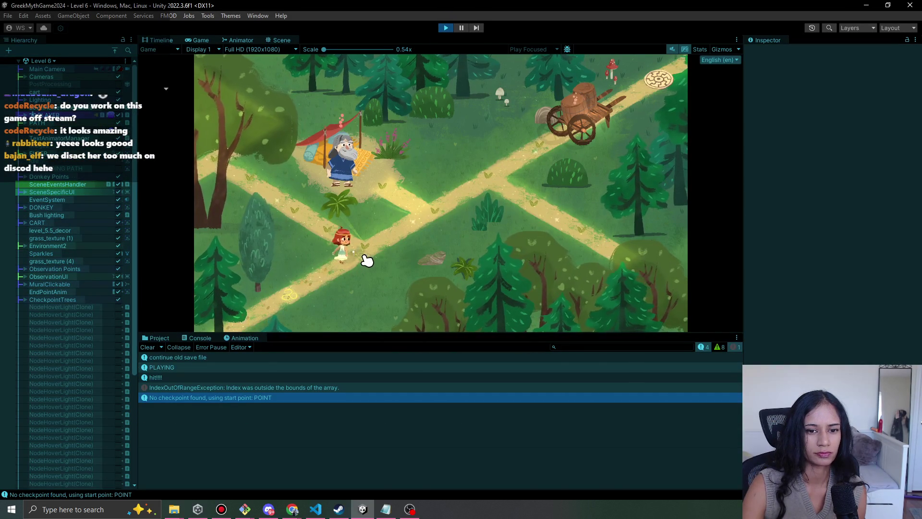
left_click(417, 206)
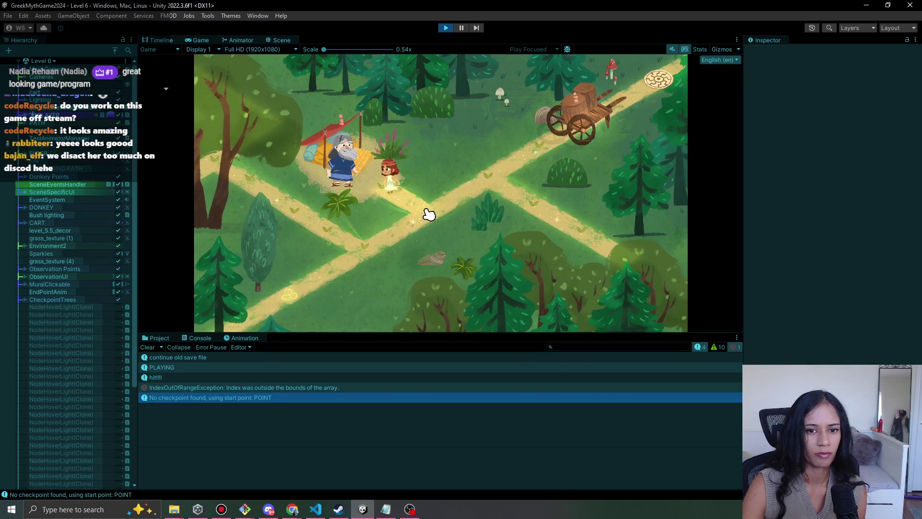
left_click(360, 172)
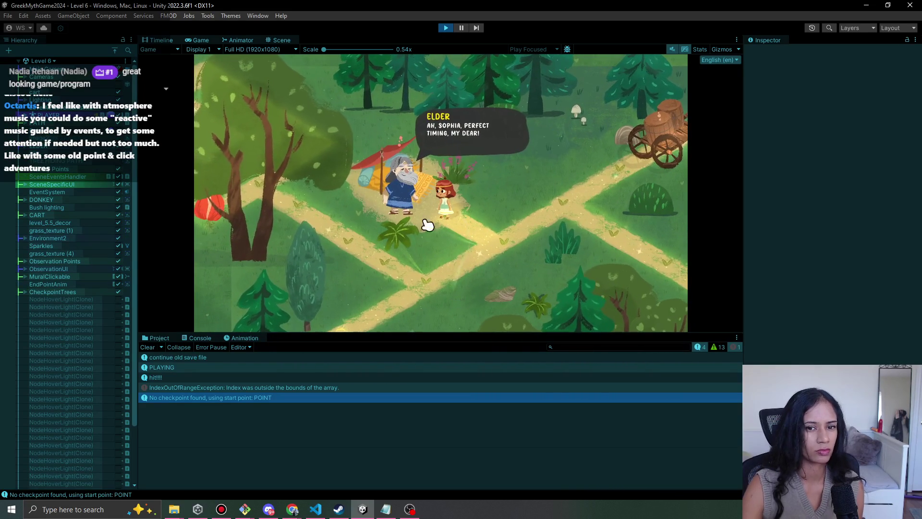
left_click(410, 226)
left_click(425, 223)
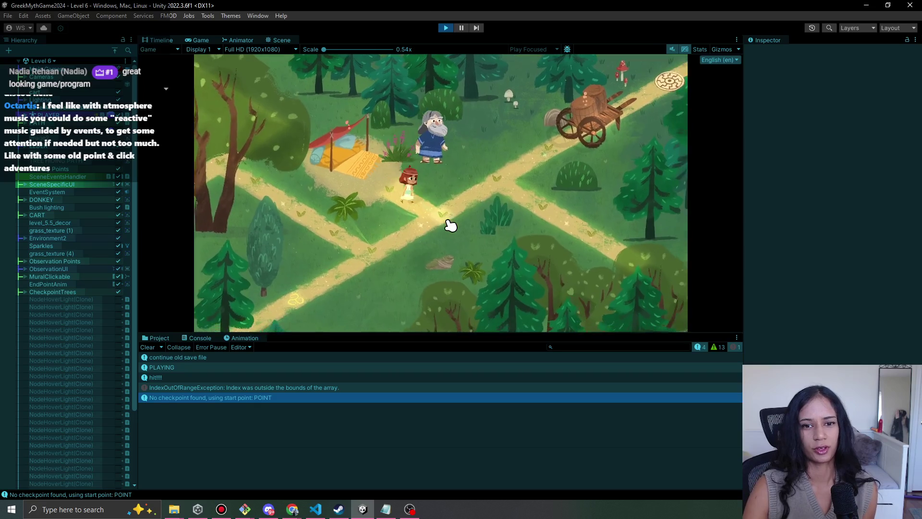
left_click(477, 198)
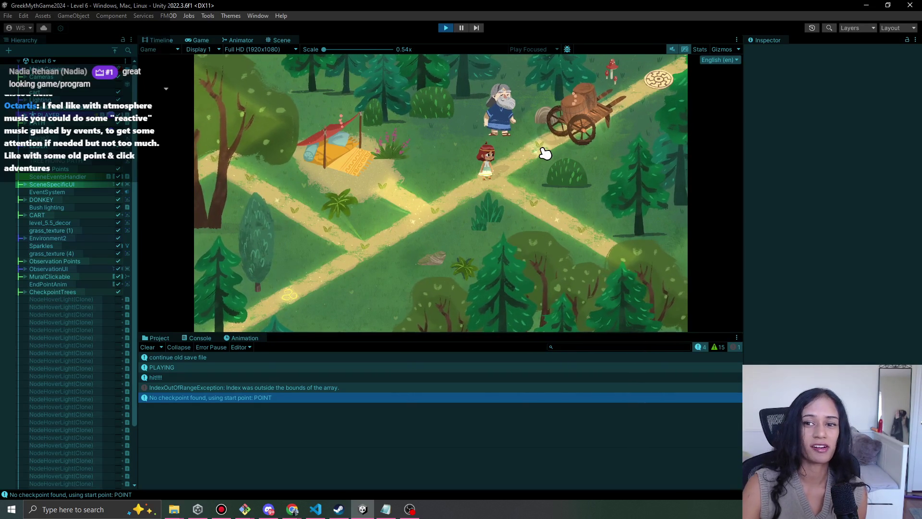
left_click(545, 154)
left_click(595, 120)
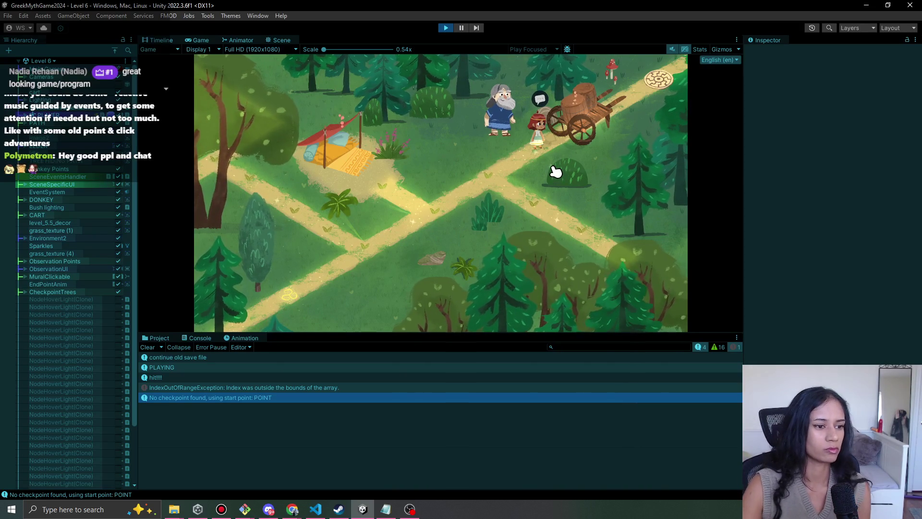
left_click(446, 28)
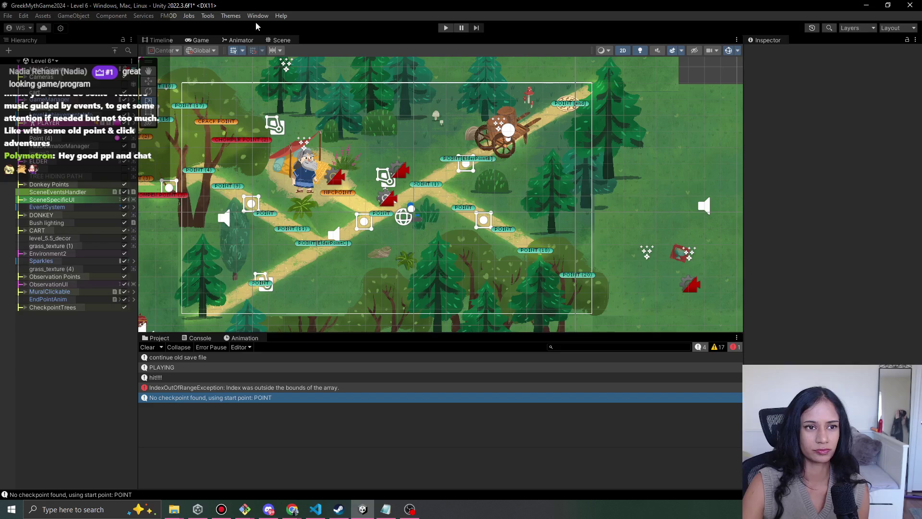
Load Level 12 - Athena Temple, saving Level 6, and run a quick playtest.
left_click_drag(383, 108, 417, 103)
scroll(417, 103, "up", 1)
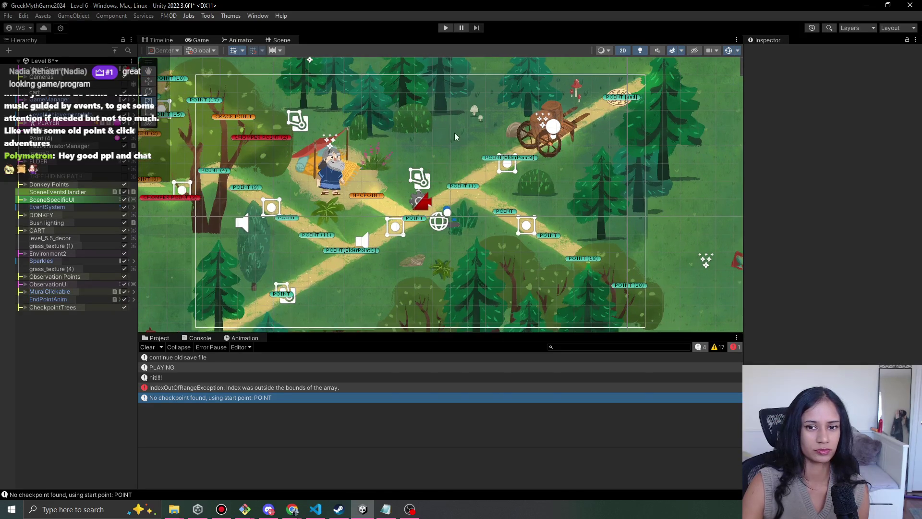
left_click_drag(451, 131, 442, 103)
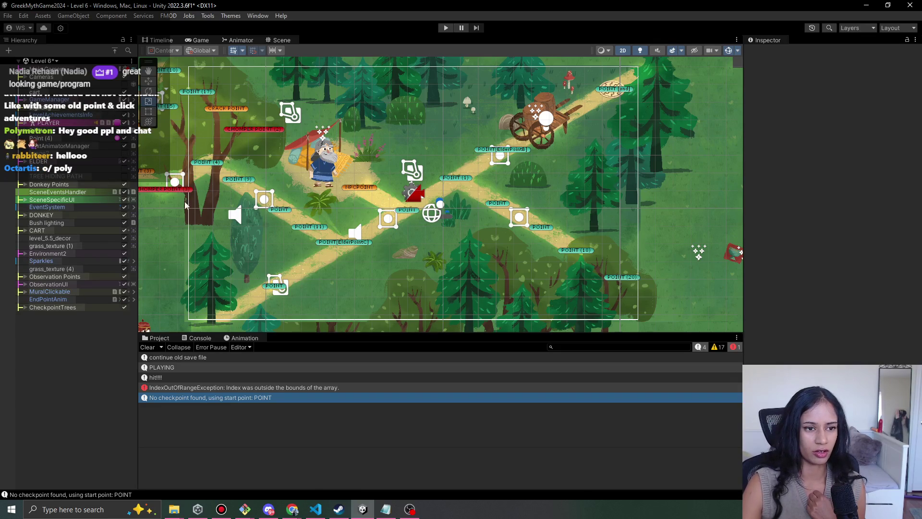
left_click(44, 63)
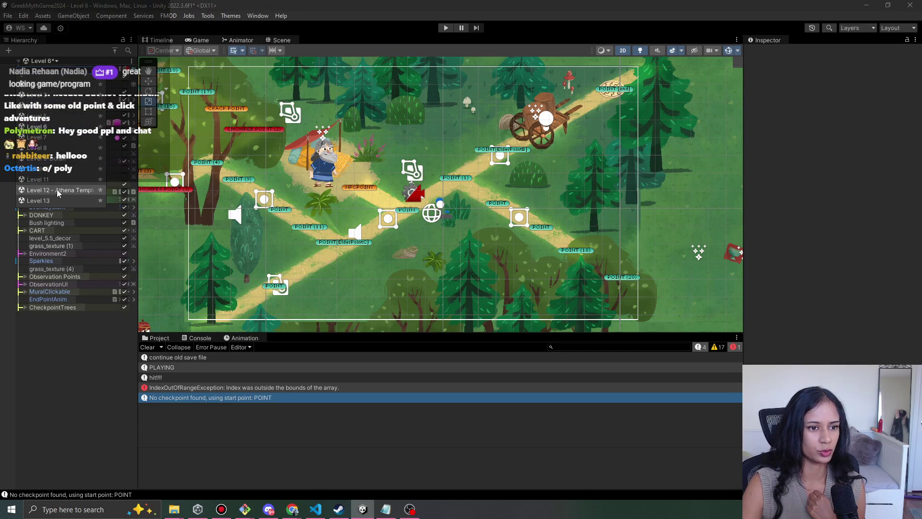
left_click(58, 161)
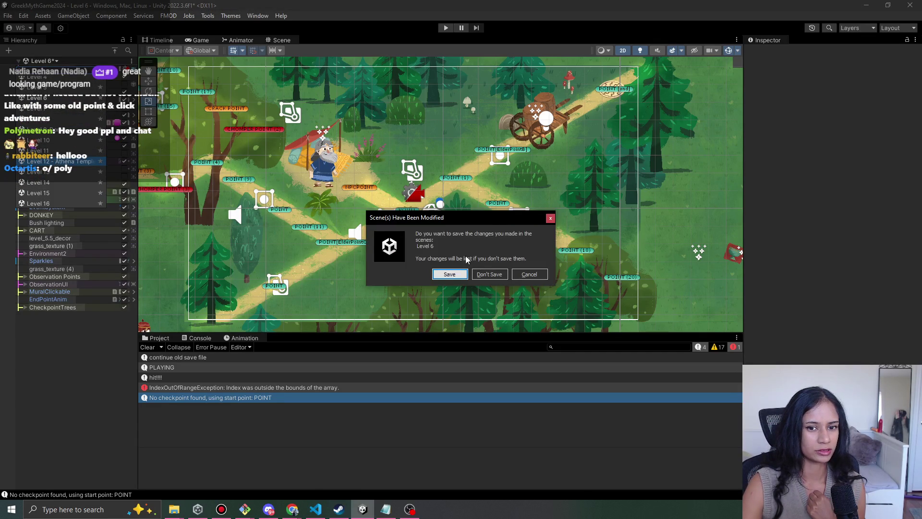
key("Return")
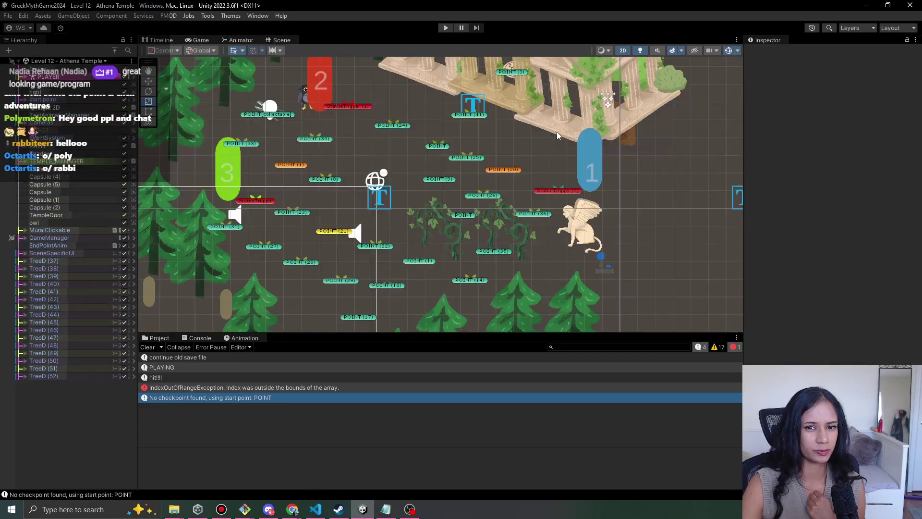
left_click(446, 28)
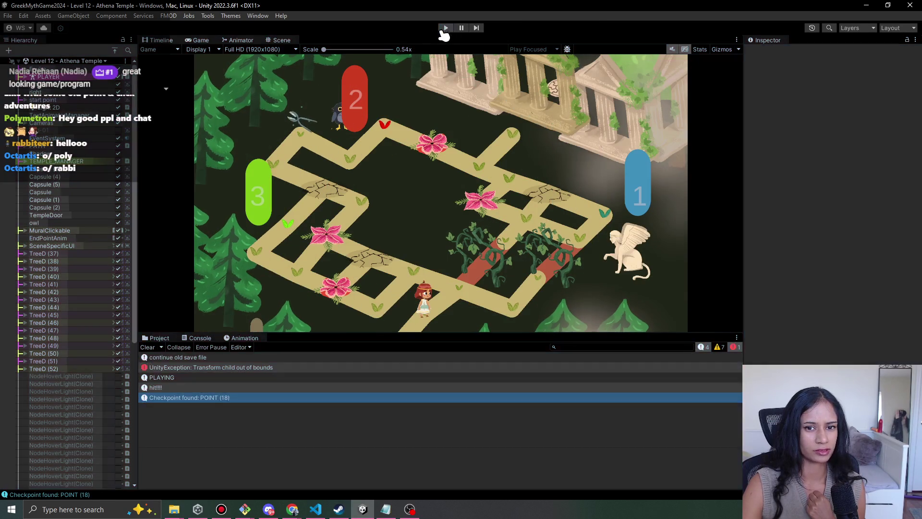
left_click(443, 30)
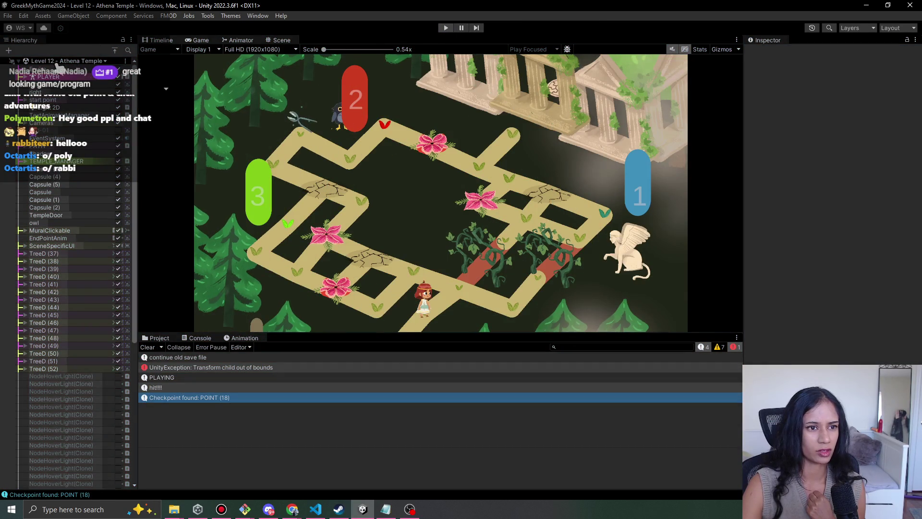
Load Level 11, saving the current scene, and run a quick playtest.
left_click(48, 62)
left_click(98, 154)
left_click(460, 277)
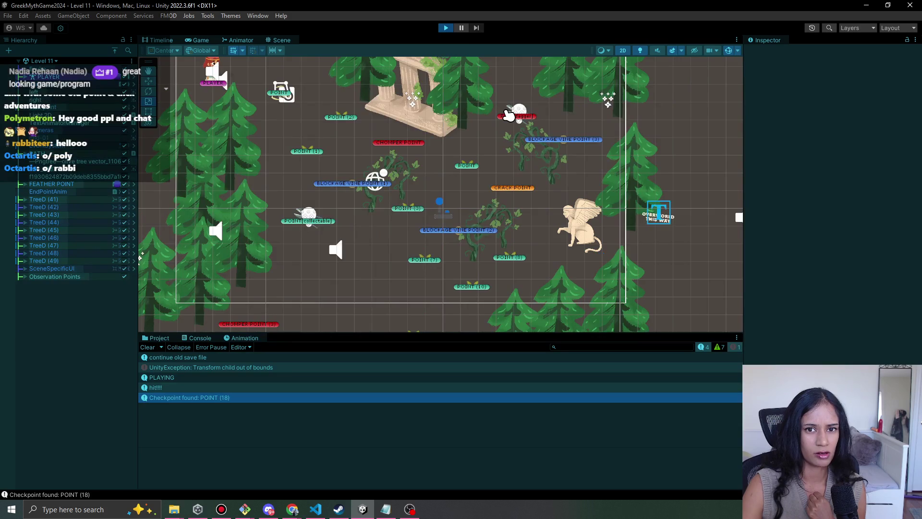
left_click(446, 28)
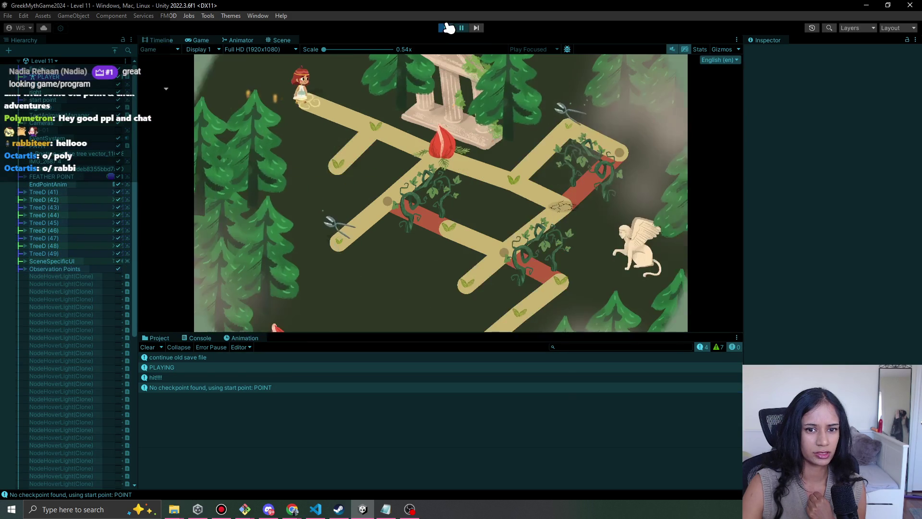
left_click(446, 28)
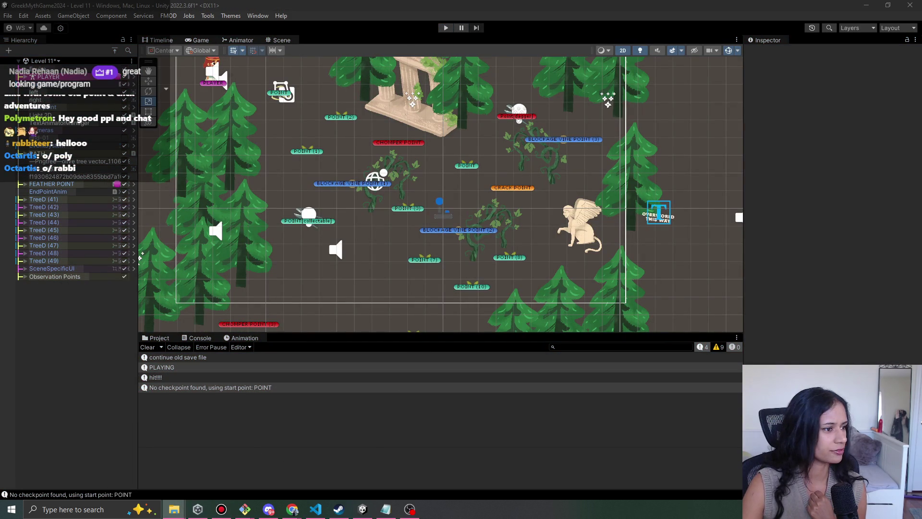
left_click(316, 509)
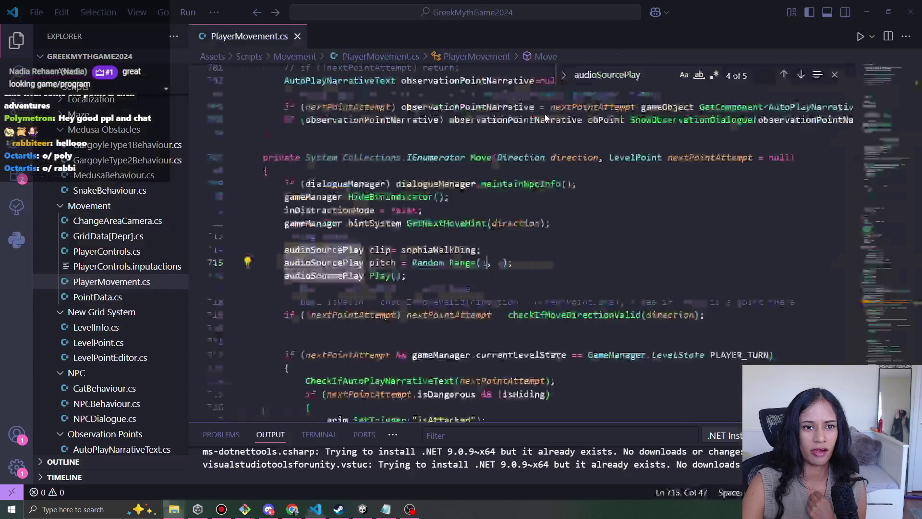
Change level 11's lastCheckpoint to 3 in SophiasPathSaveData.json and rerun the game in Unity.
left_click(380, 36)
scroll(371, 291, "down", 15)
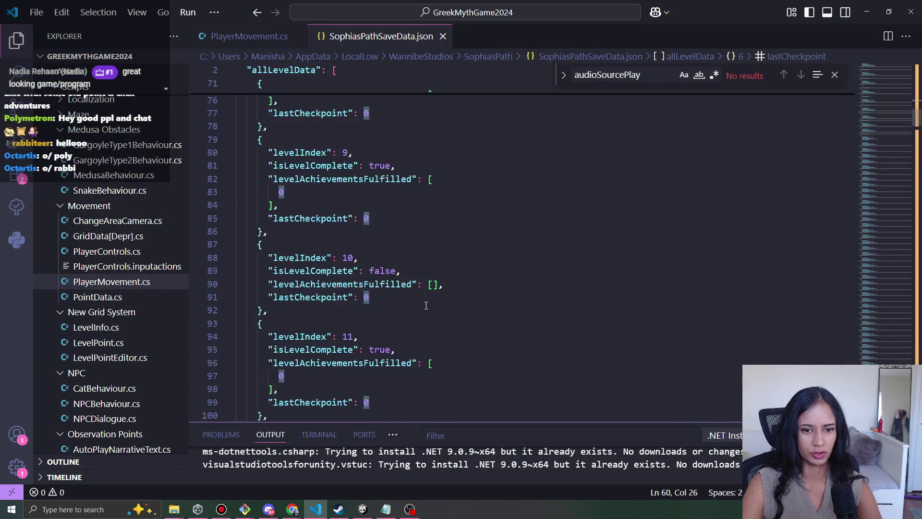
double_click(366, 281)
type("3")
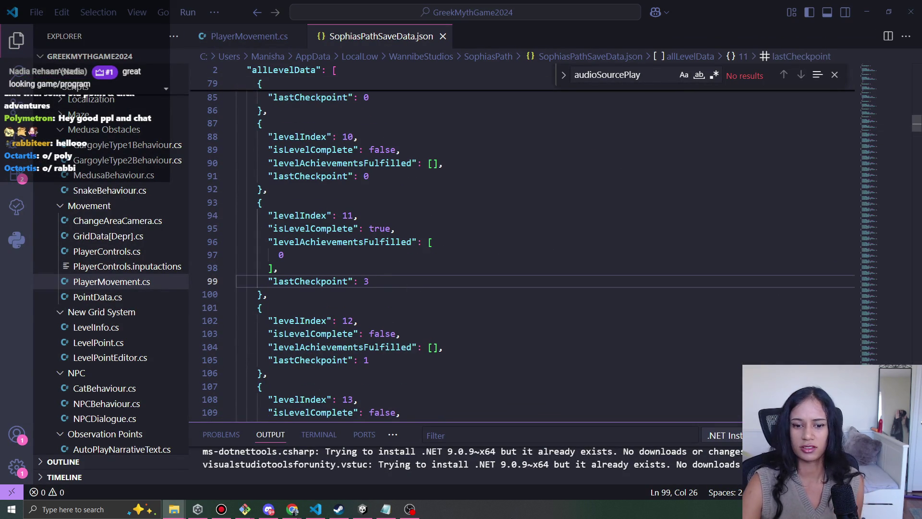
left_click(370, 511)
left_click(446, 28)
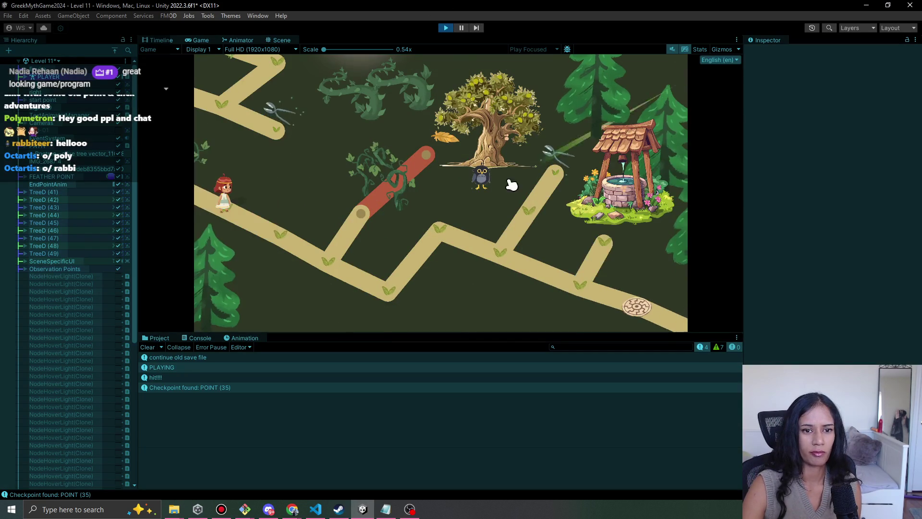
Walk the girl past the olive tree, up to the well and back, then stop playing.
left_click(388, 289)
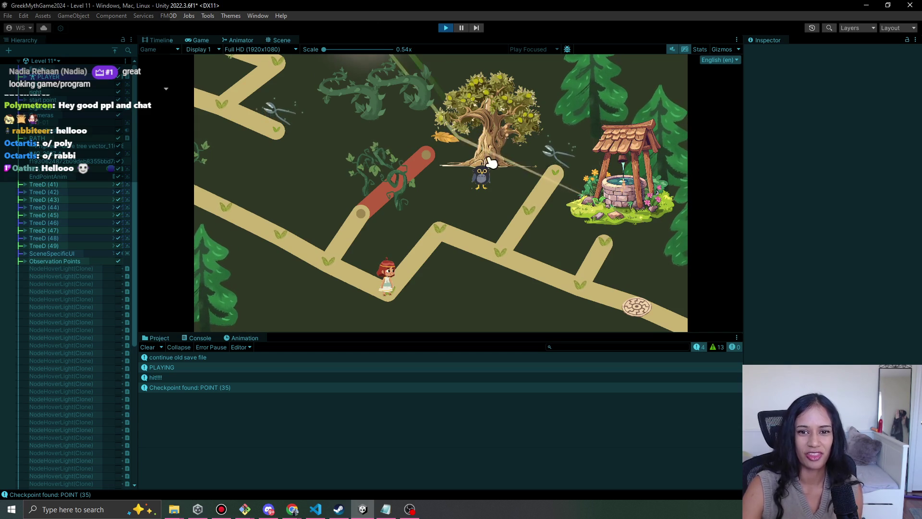
left_click(423, 228)
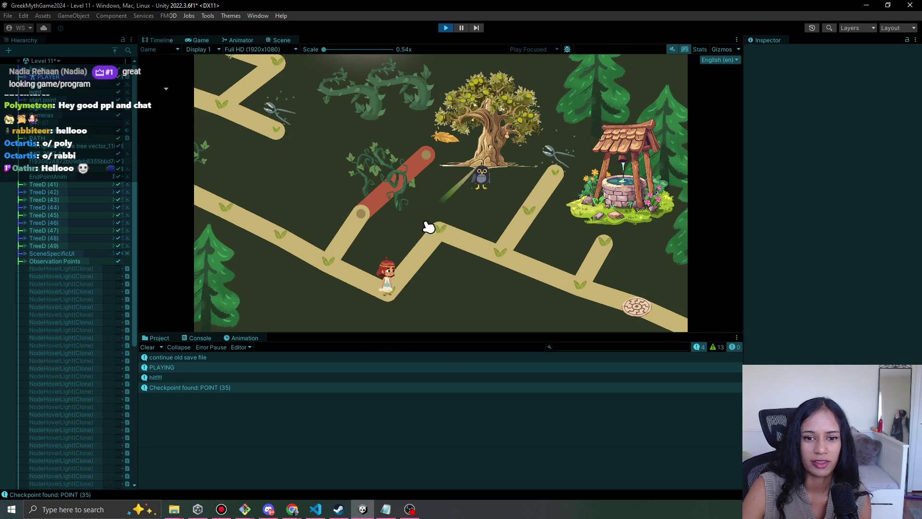
left_click(513, 258)
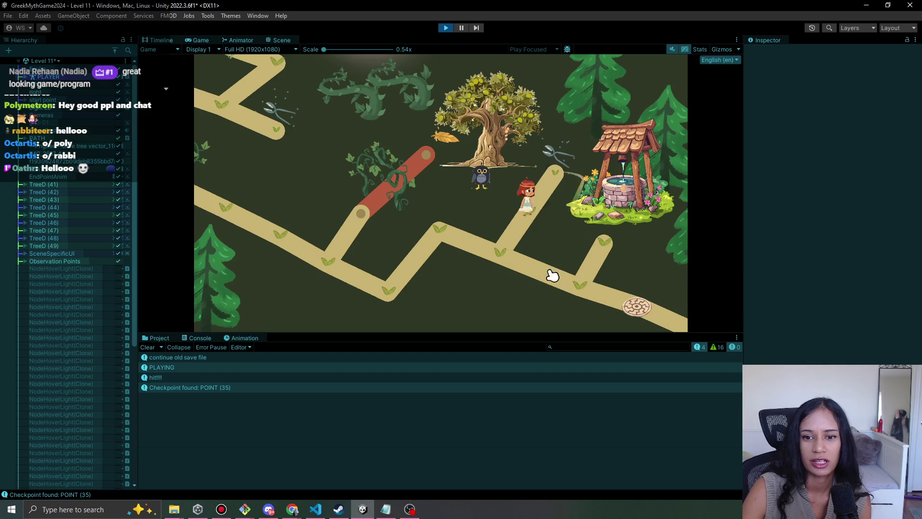
left_click(564, 283)
left_click(594, 254)
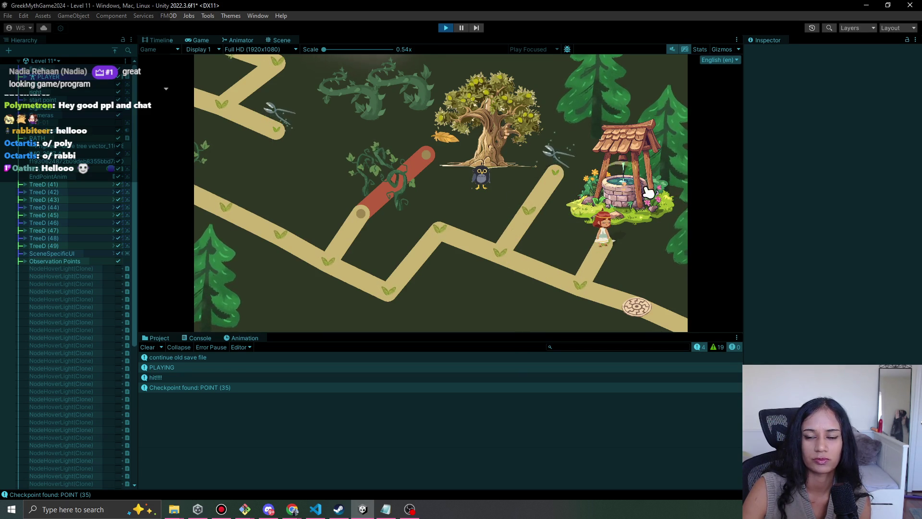
left_click(577, 283)
left_click(529, 257)
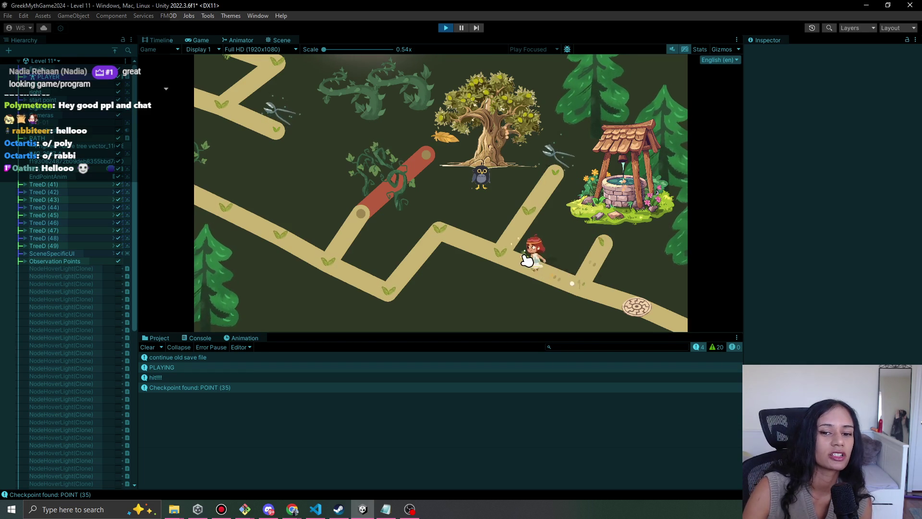
left_click(504, 251)
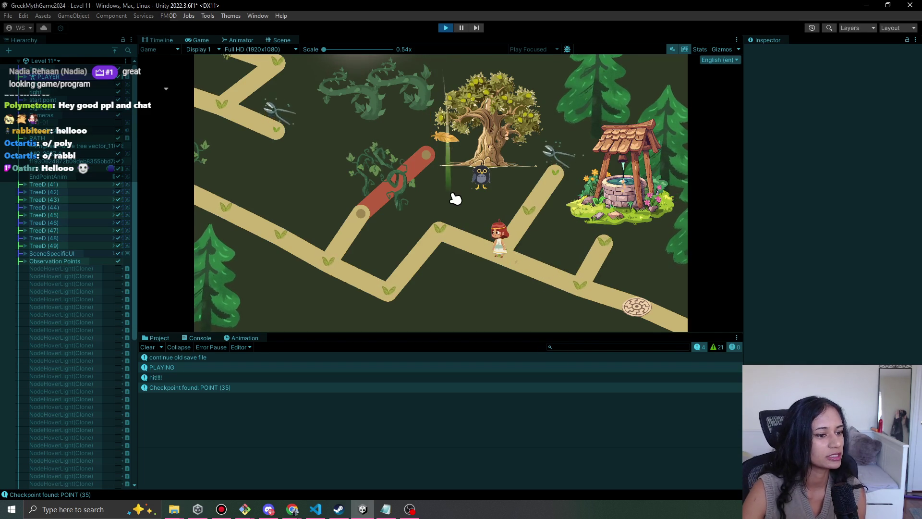
left_click(445, 28)
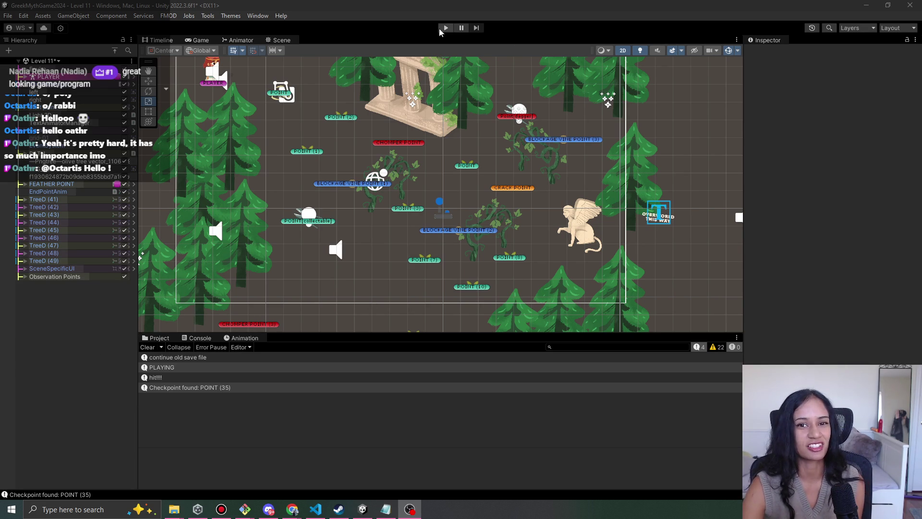
Save the Level 11 scene with Ctrl+S.
left_click(81, 63)
key("ctrl+s")
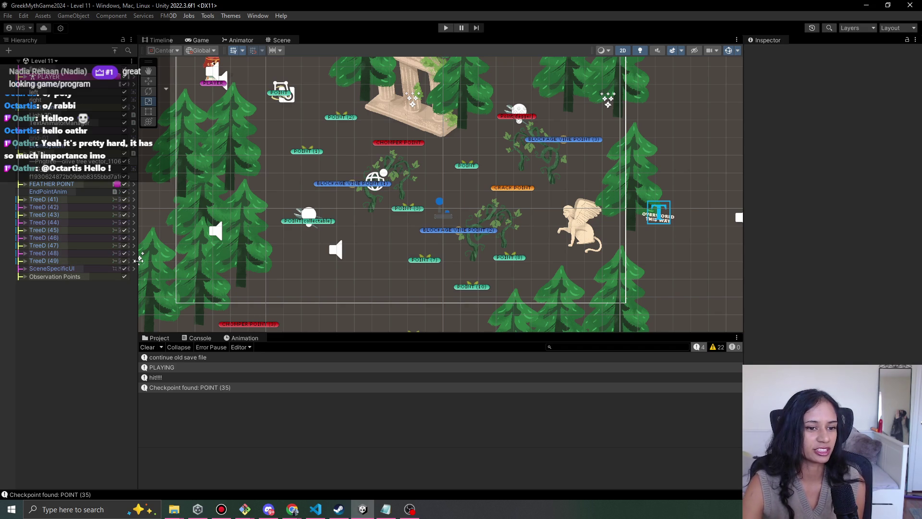
key("alt+Tab")
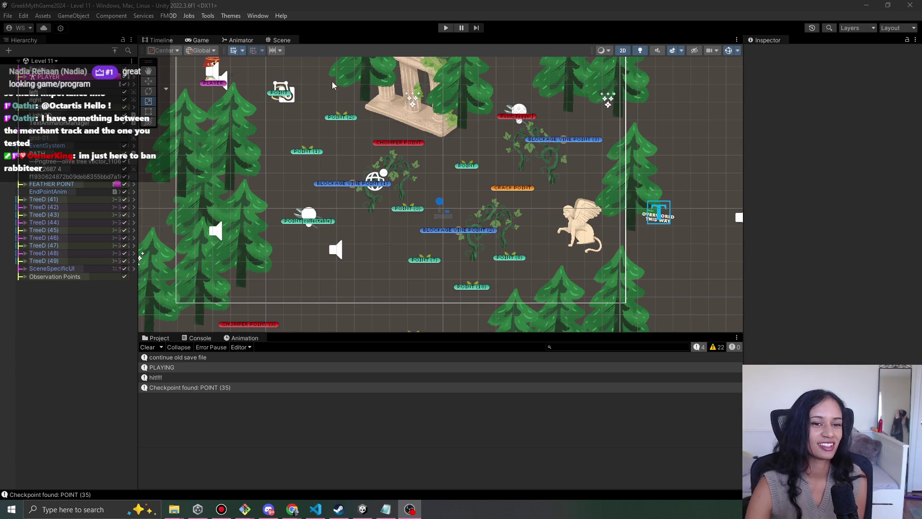
Switch to the Level 9-Doran scene and start playing it.
left_click_drag(294, 147, 297, 159)
scroll(296, 155, "up", 2)
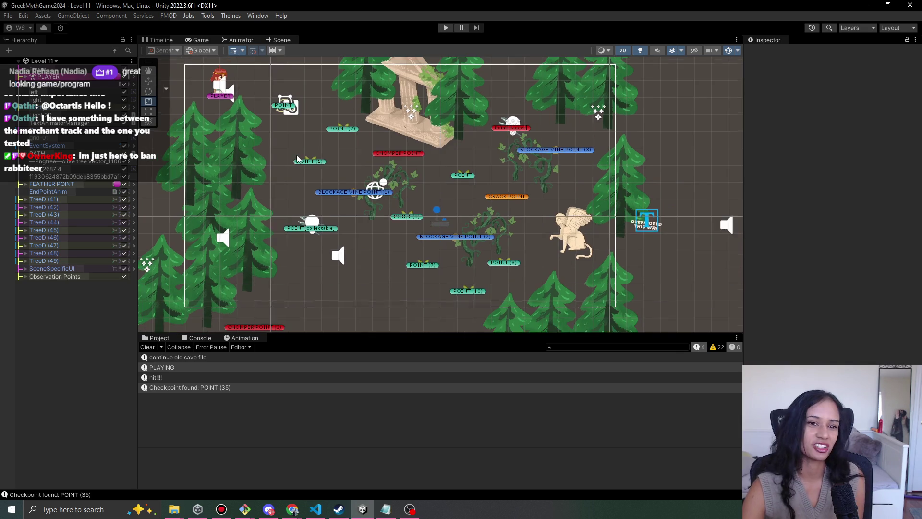
scroll(432, 163, "up", 2)
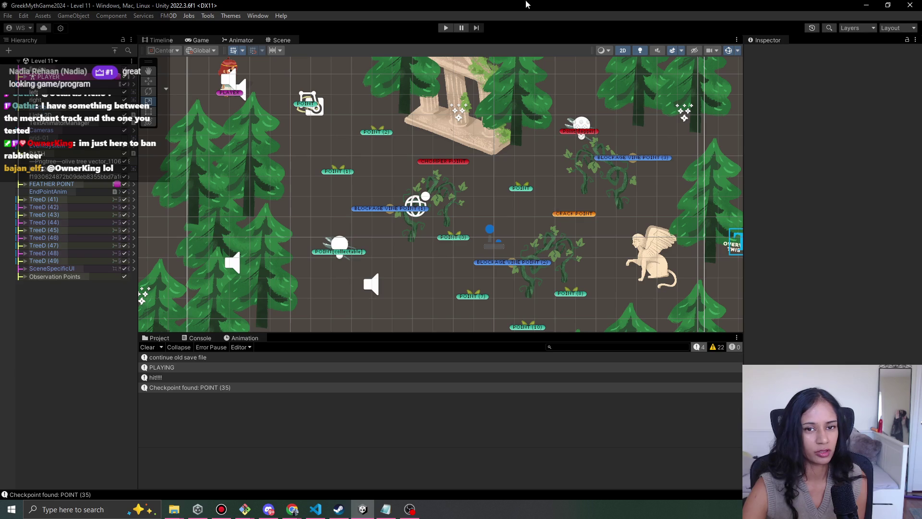
left_click(42, 60)
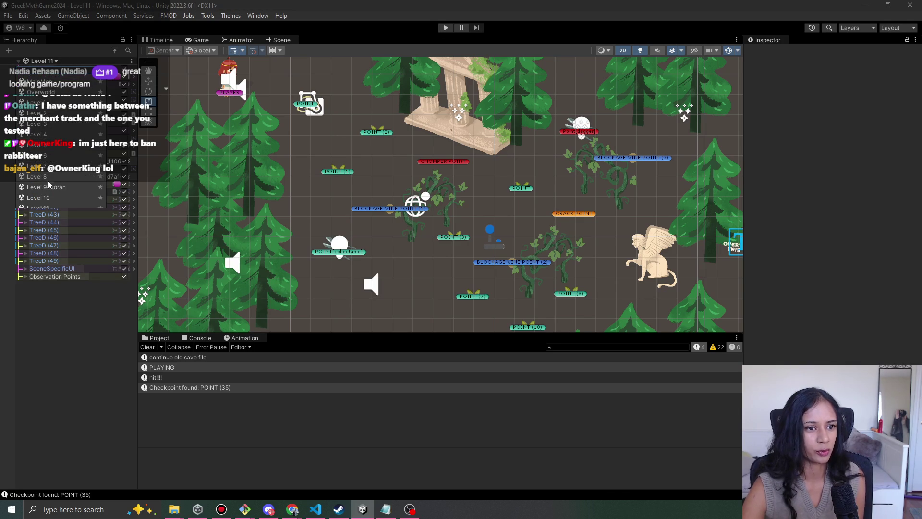
key("ctrl+p")
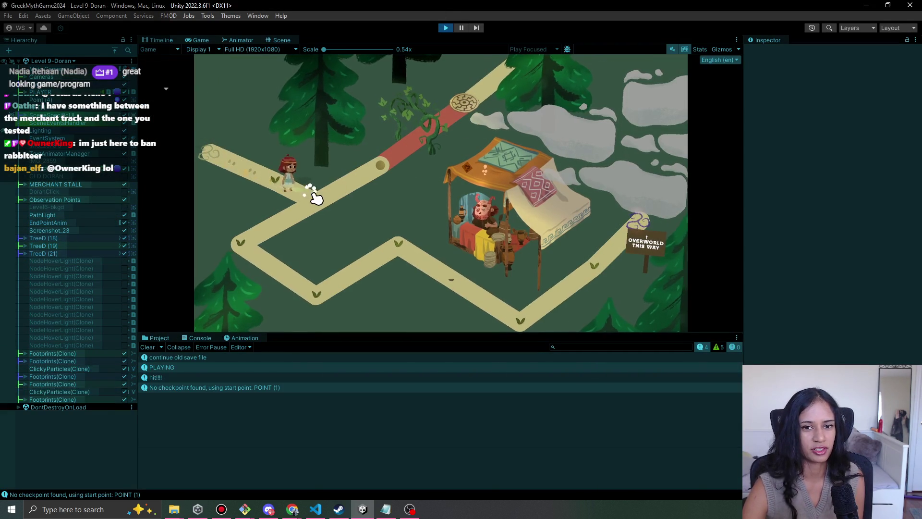
Walk the girl past the left bend to Doran's merchant stall, then stop the play-test.
left_click(305, 300)
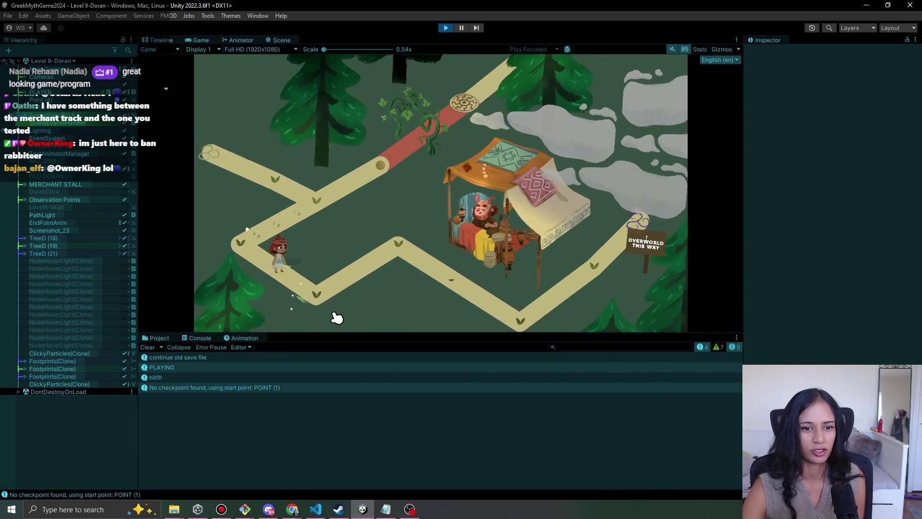
left_click(457, 288)
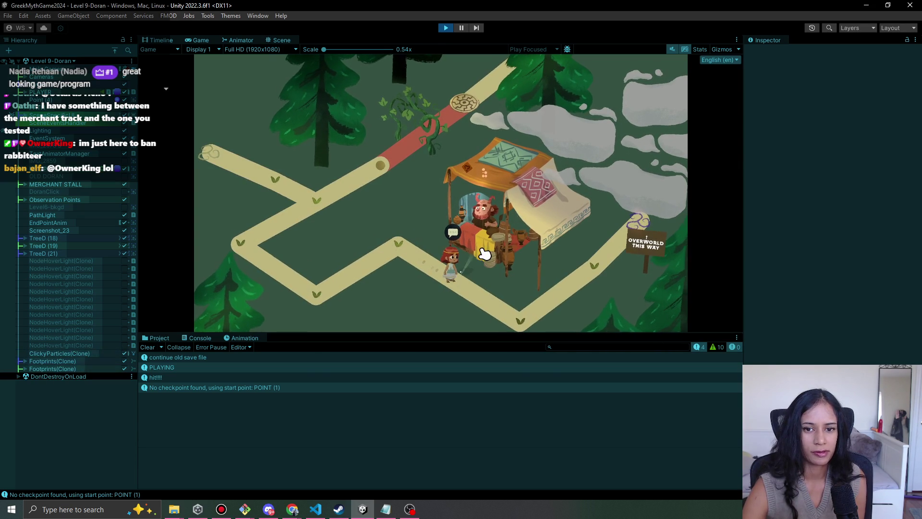
left_click(445, 28)
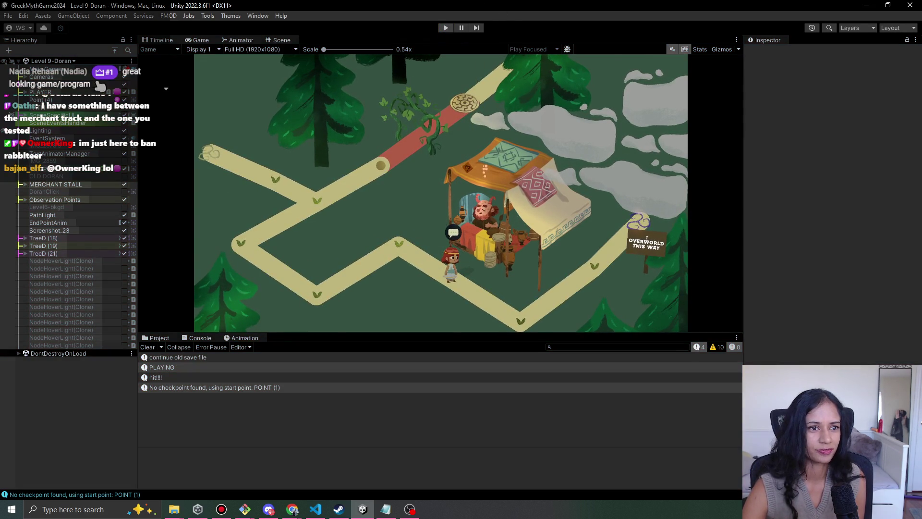
left_click(66, 64)
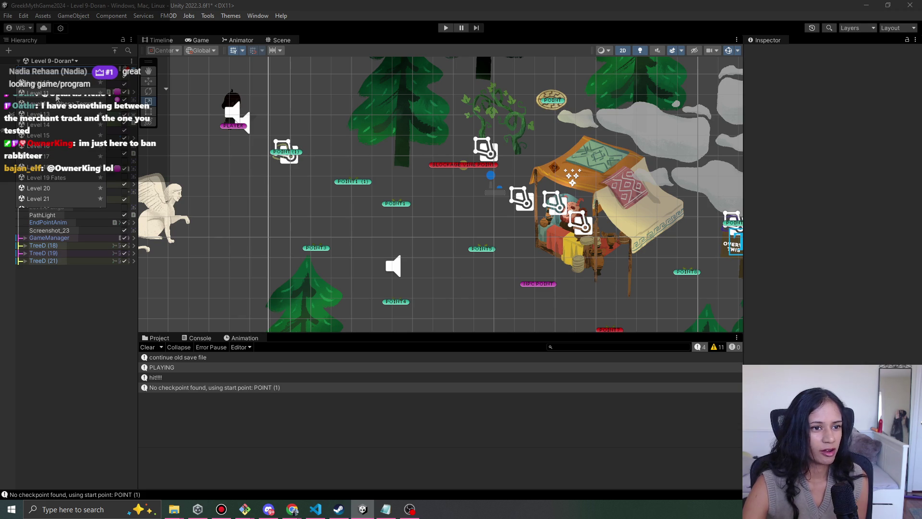
Open Level 11, saving the modified Level 9-Doran scene, and start play-testing from checkpoint POINT (35).
left_click(62, 95)
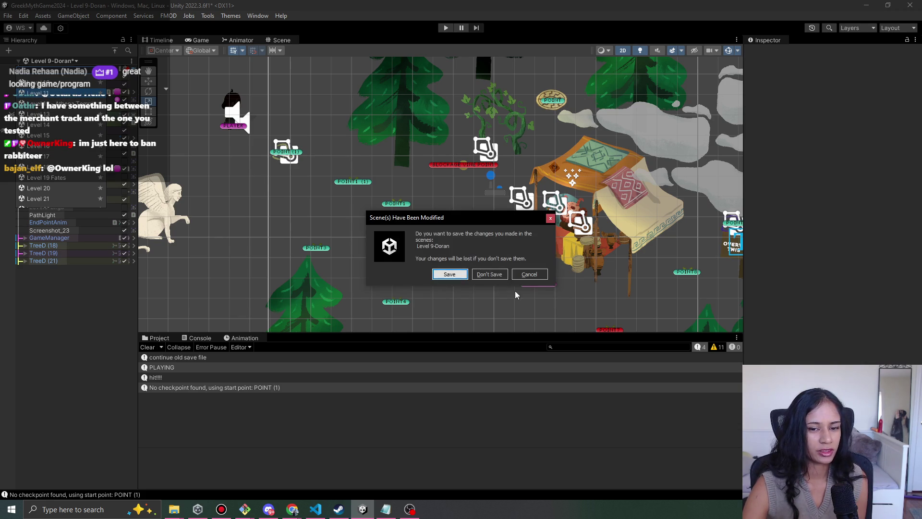
left_click(456, 271)
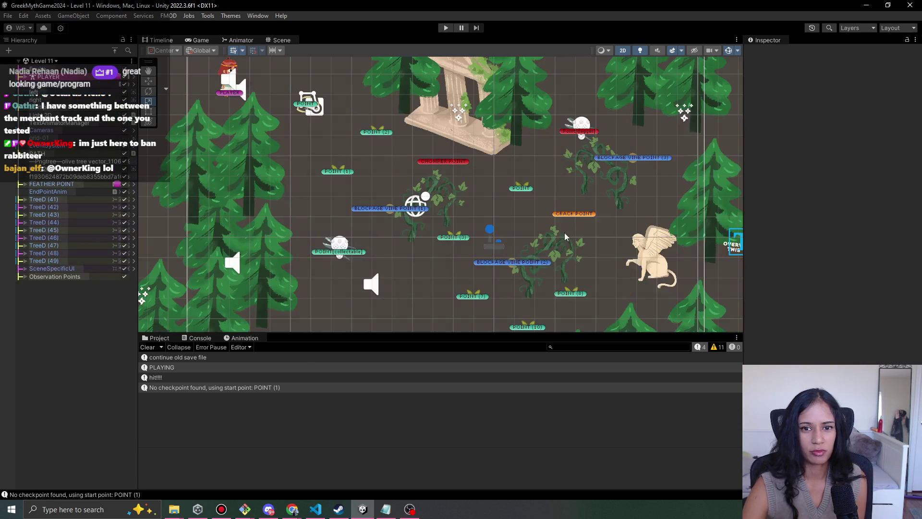
left_click(446, 27)
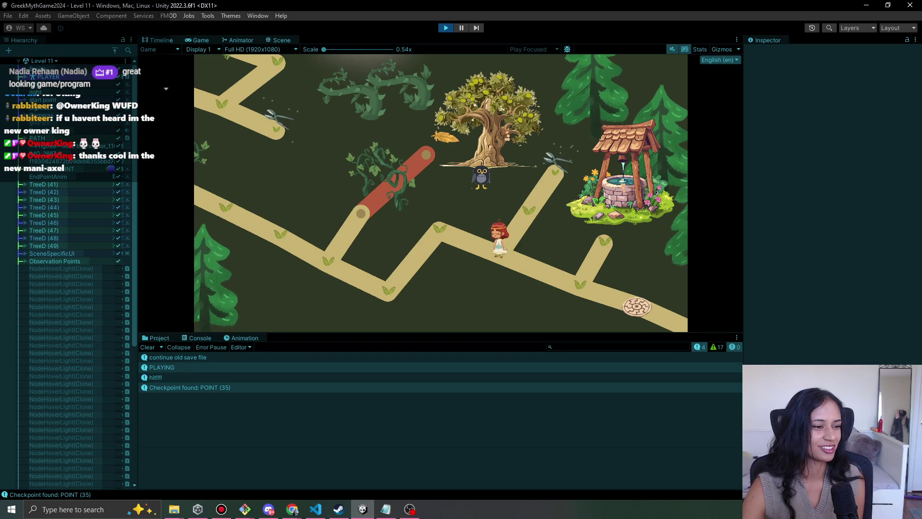
Walk the girl along the path, past the owl by the tree, into the vine and temple area.
left_click(438, 226)
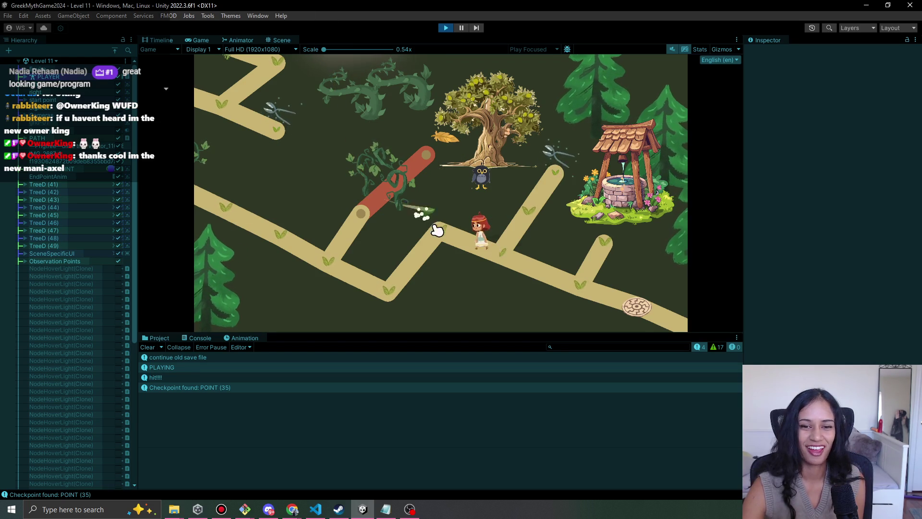
left_click(497, 253)
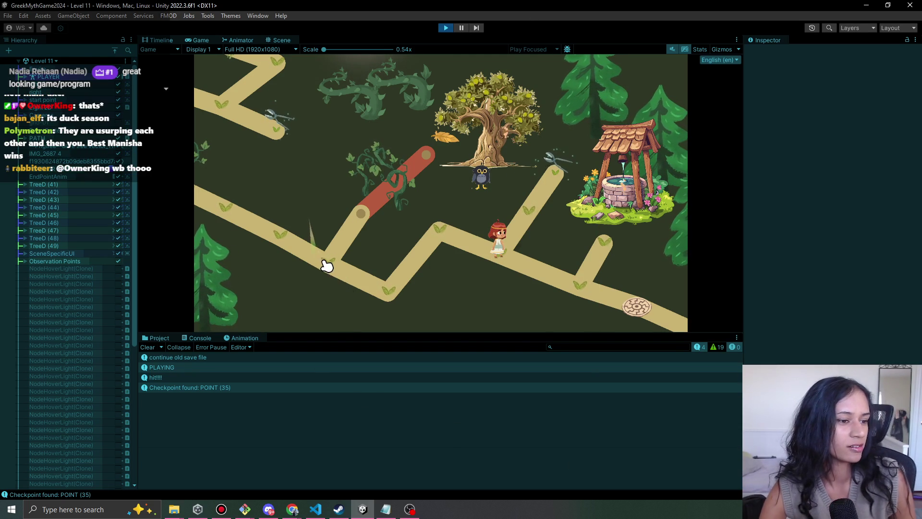
left_click(462, 248)
left_click(504, 261)
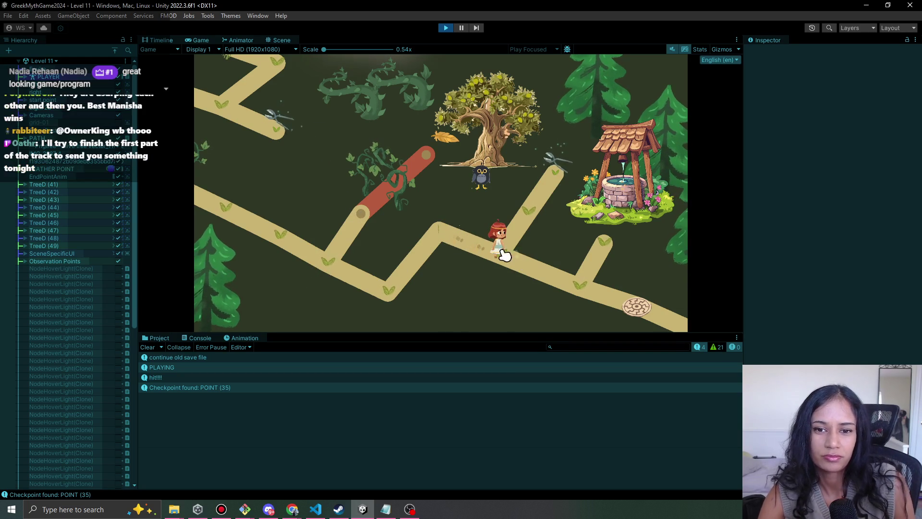
left_click(504, 214)
left_click(450, 242)
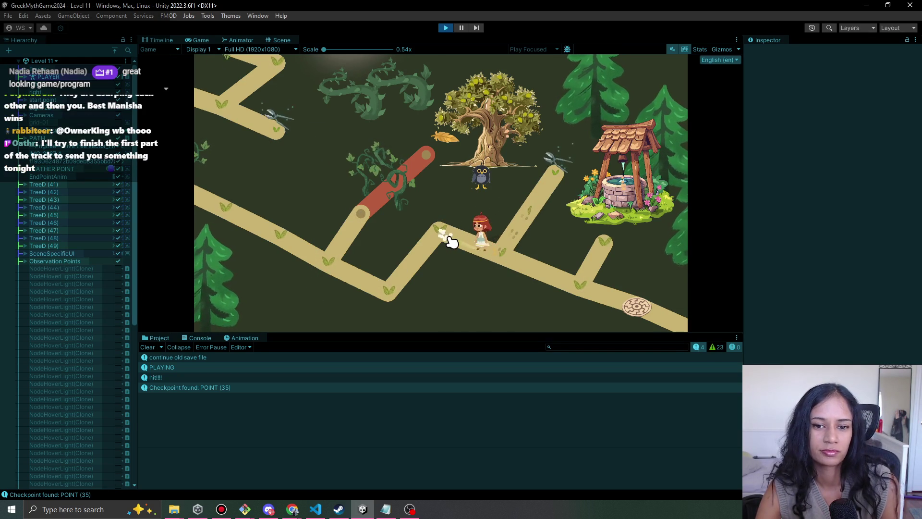
left_click(330, 275)
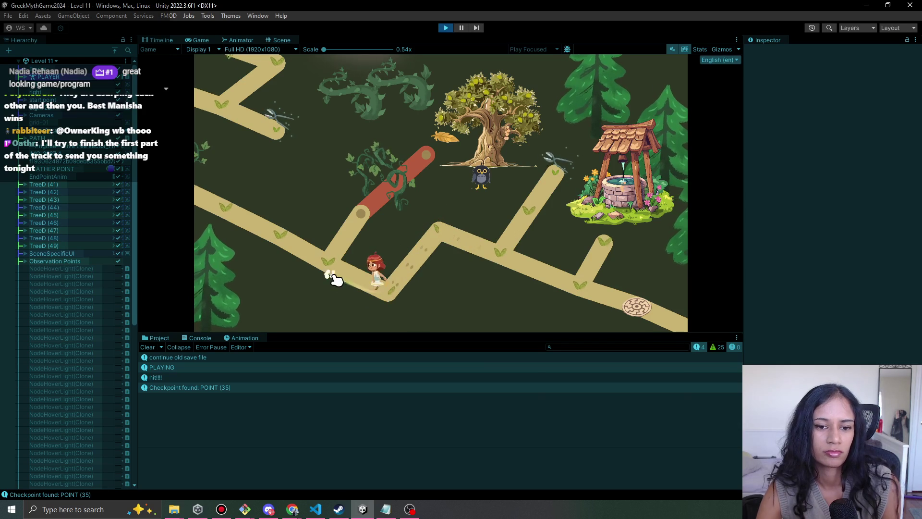
left_click(290, 244)
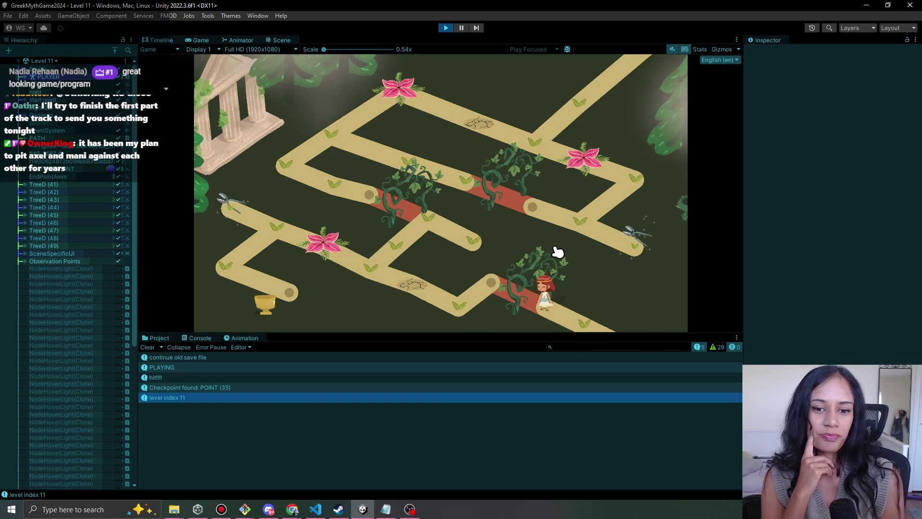
Walk the girl back to the olive tree area, stopping at the junction below the tree.
left_click(587, 313)
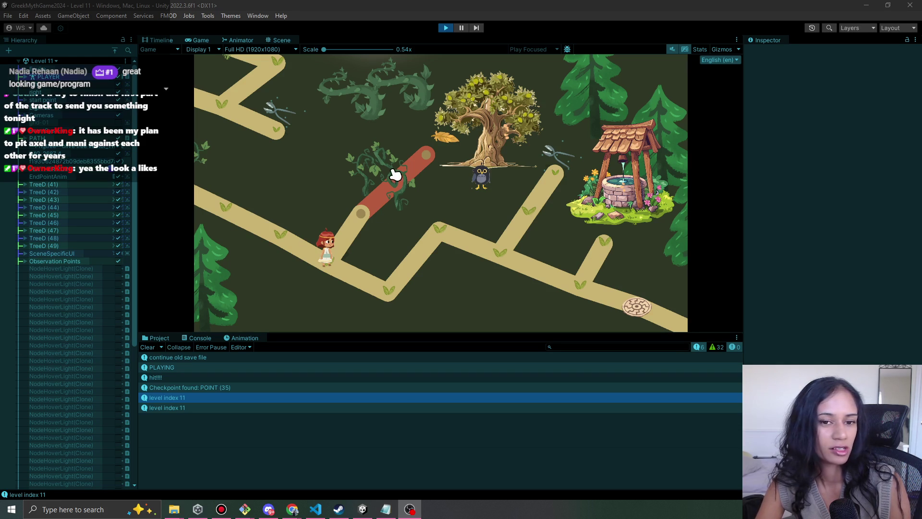
left_click(384, 292)
left_click(418, 222)
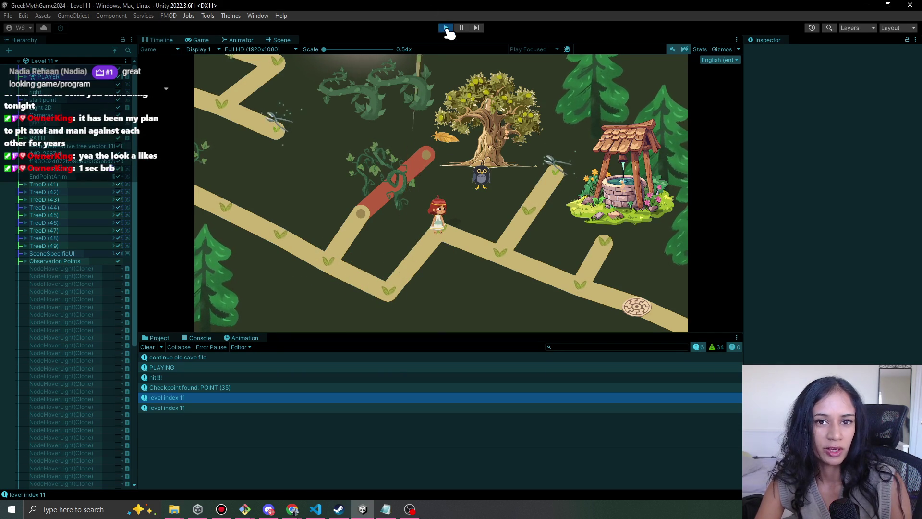
End the Level 11 play-test and switch away from Unity toward Chrome.
left_click(445, 28)
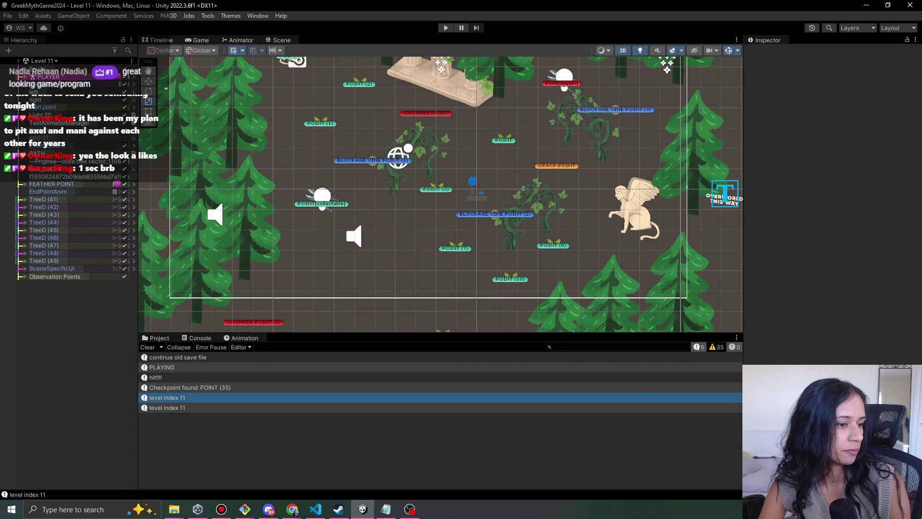
left_click(409, 509)
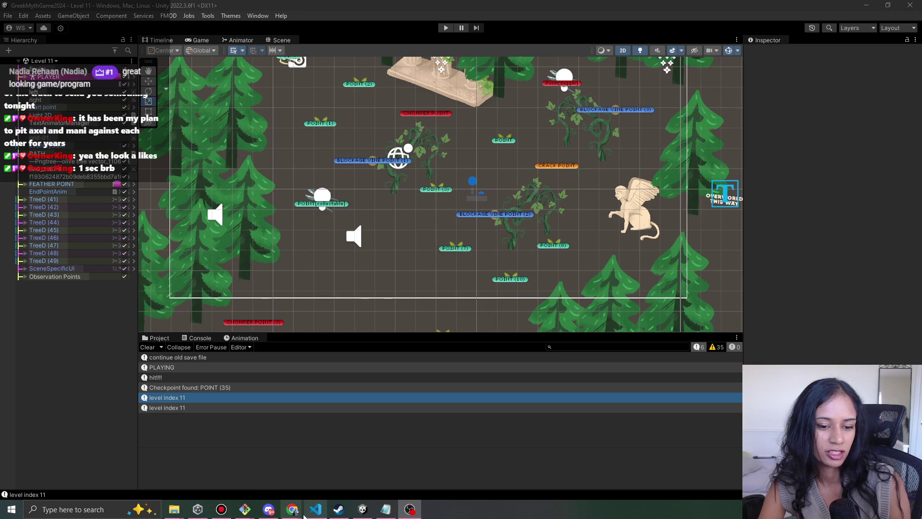
mouse_move(293, 508)
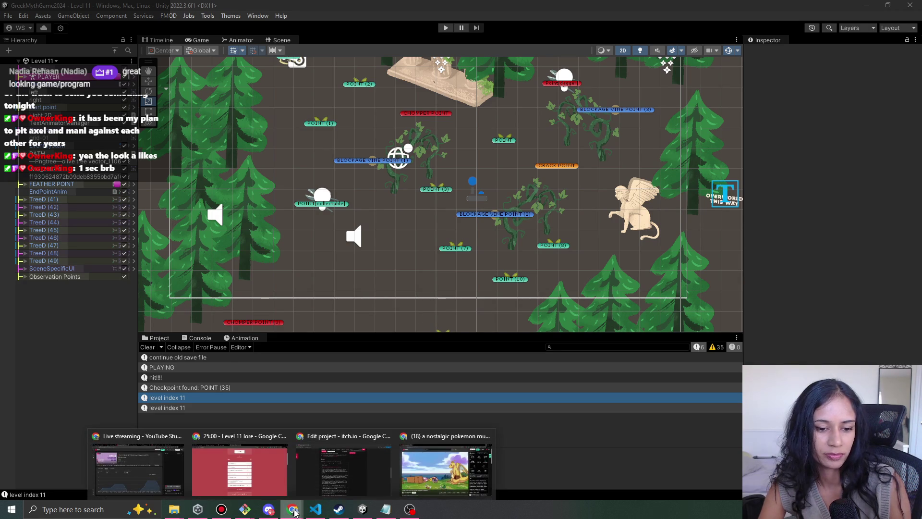
left_click(268, 496)
scroll(298, 261, "up", 1)
scroll(304, 270, "down", 3)
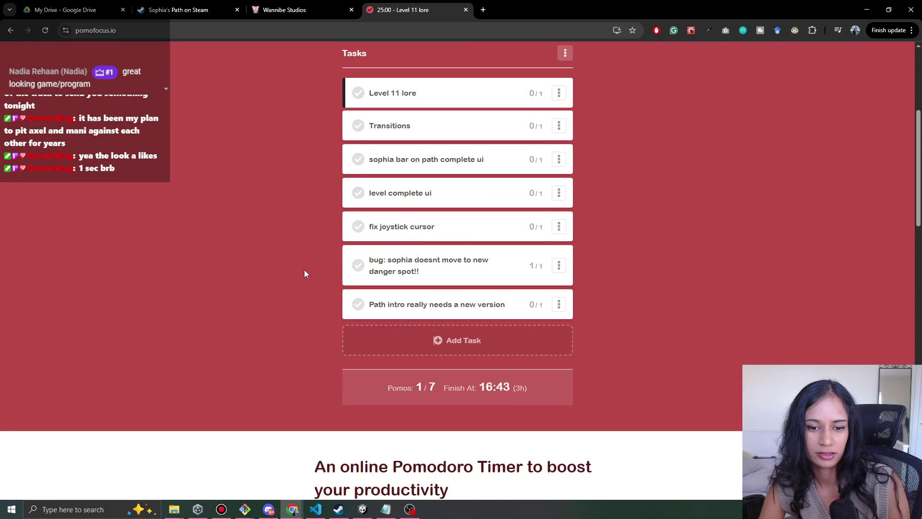
scroll(304, 269, "up", 3)
scroll(304, 270, "up", 2)
scroll(305, 270, "down", 4)
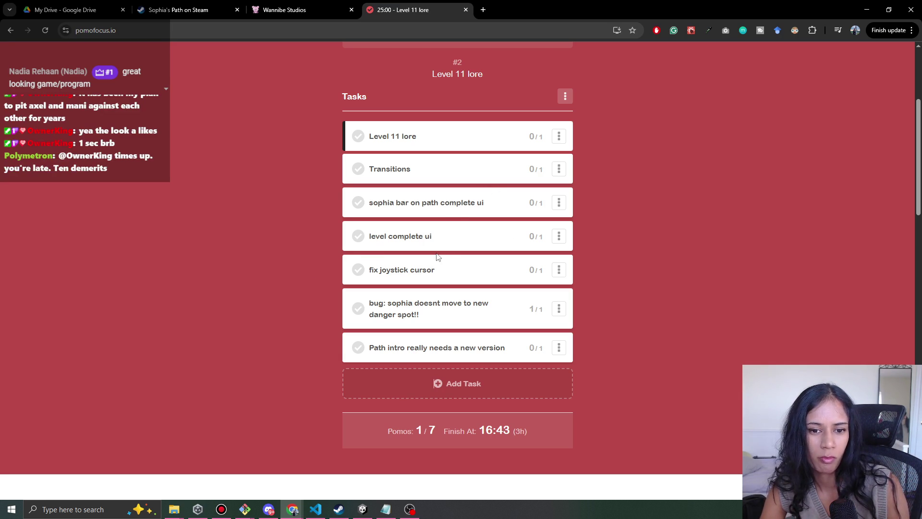
left_click(867, 10)
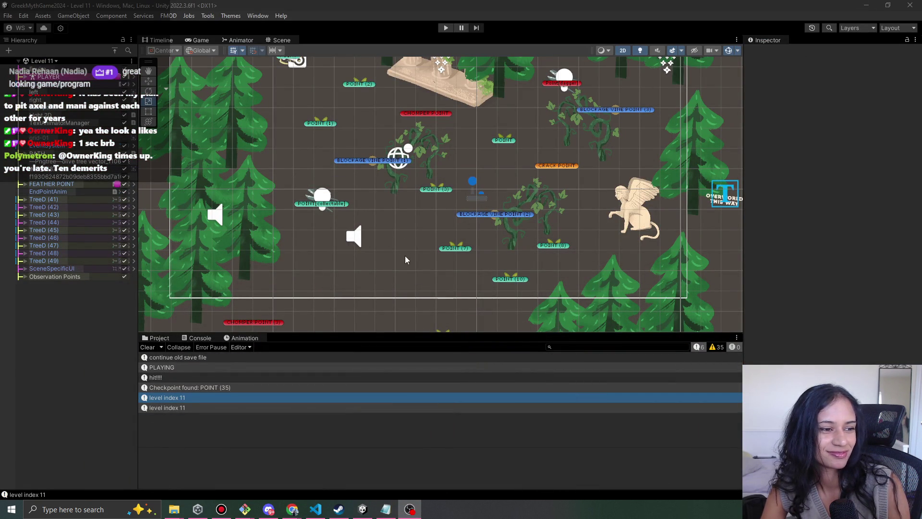
Frame the Level 11 scene and start a fresh play-test at checkpoint POINT (35).
scroll(396, 233, "down", 2)
scroll(390, 243, "up", 1)
scroll(444, 199, "down", 3)
scroll(444, 199, "down", 2)
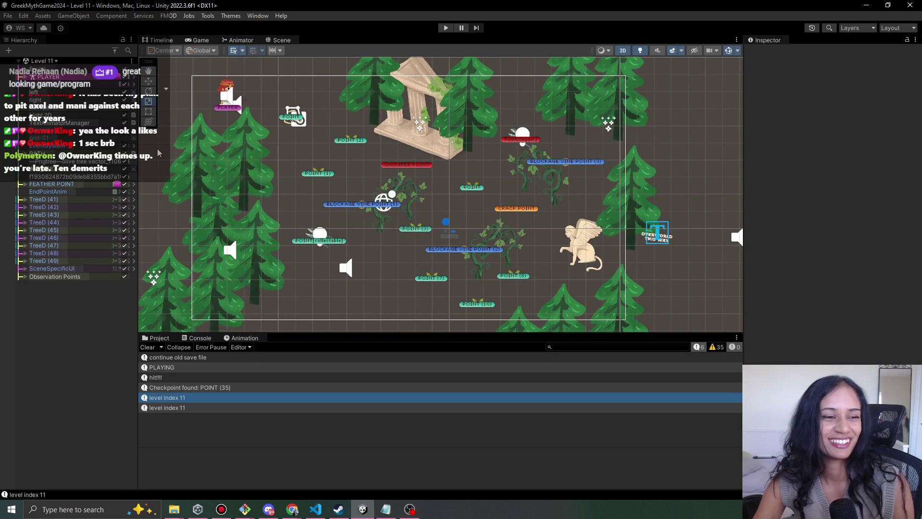
mouse_move(364, 164)
left_mouse_down()
mouse_move(350, 148)
mouse_move(362, 154)
left_mouse_up()
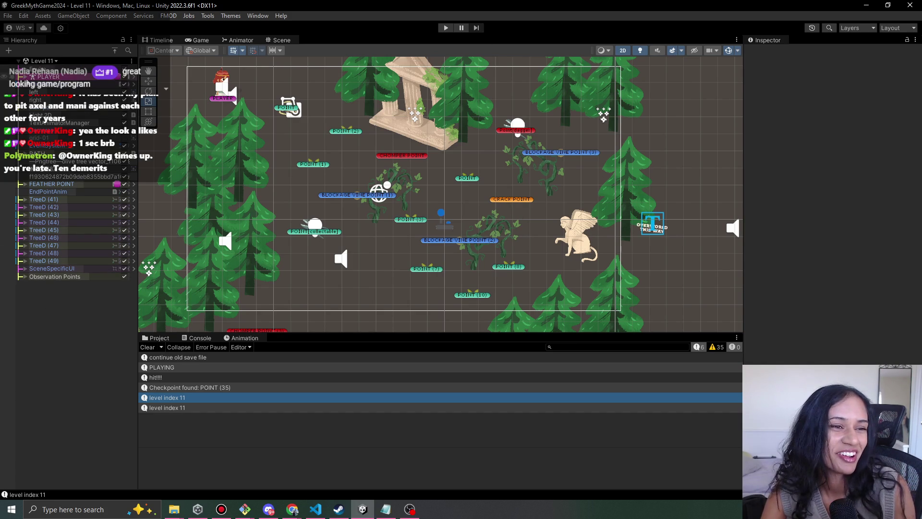
left_click(445, 28)
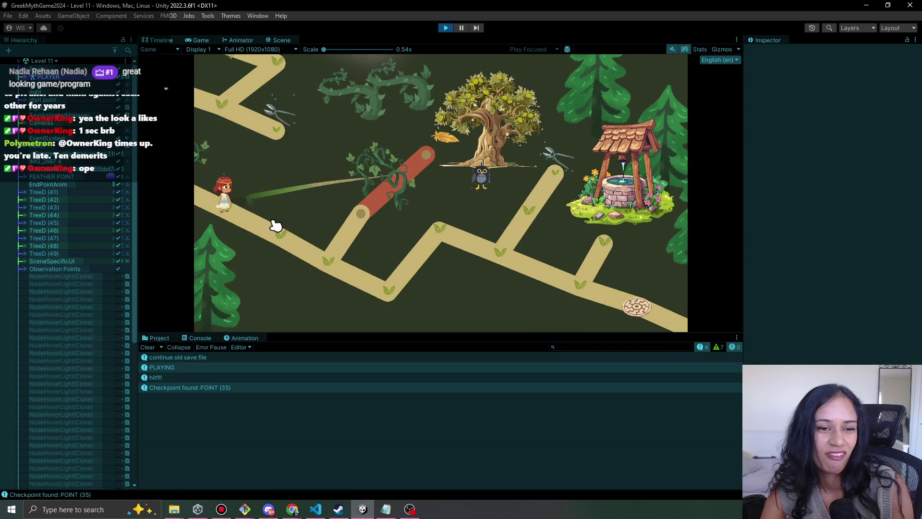
Lead the girl up the path toward the well and back around the bend, then stop playing.
mouse_move(291, 238)
left_mouse_down()
mouse_move(386, 294)
mouse_move(437, 232)
mouse_move(506, 260)
mouse_move(533, 232)
mouse_move(561, 173)
mouse_move(502, 273)
left_mouse_up()
left_click_drag(519, 208, 537, 204)
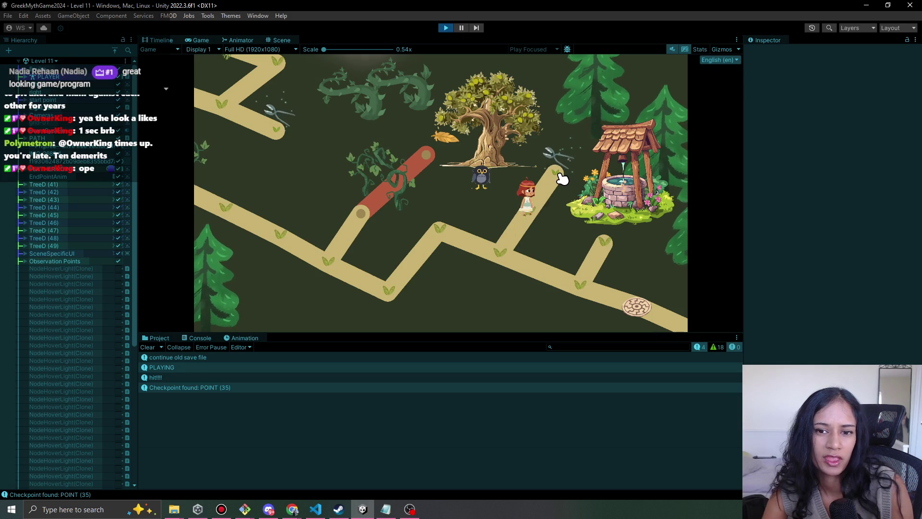
mouse_move(504, 257)
left_mouse_down()
mouse_move(448, 241)
mouse_move(384, 305)
mouse_move(346, 269)
mouse_move(389, 294)
mouse_move(442, 226)
mouse_move(502, 259)
mouse_move(545, 208)
mouse_move(558, 169)
left_mouse_up()
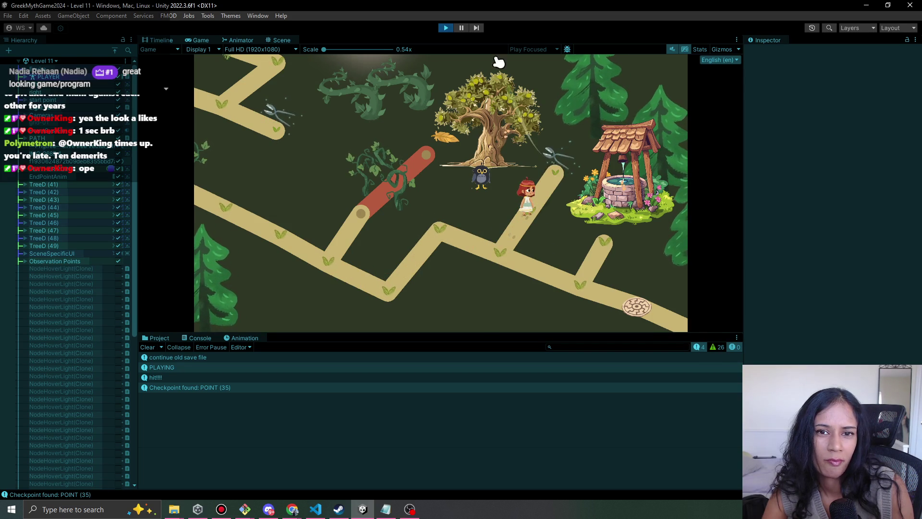
left_click(446, 28)
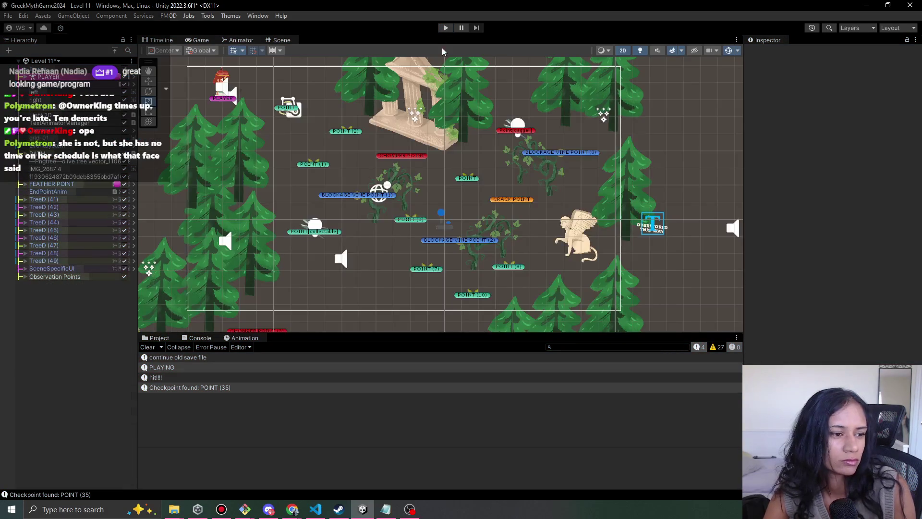
Pan the Scene view, then bring Chrome forward on the Wannibe Studios tab.
scroll(417, 200, "down", 1)
left_click_drag(417, 200, 336, 218)
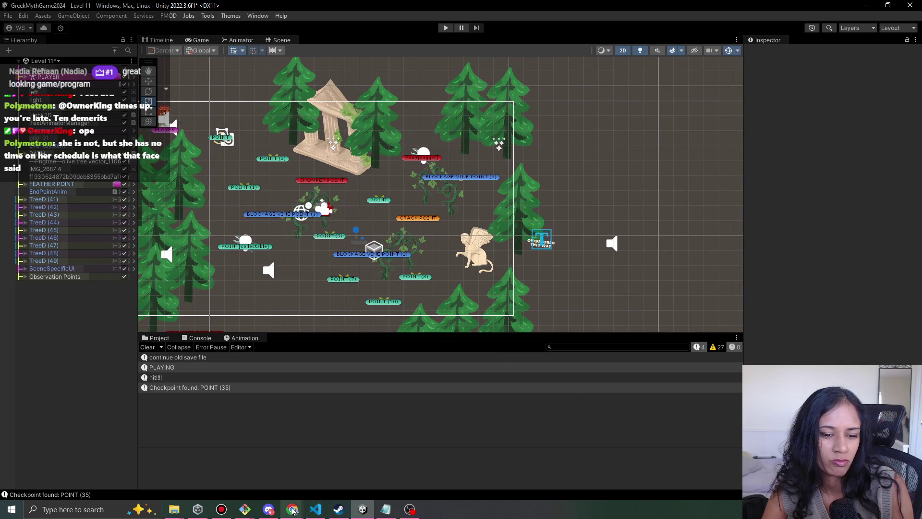
left_click(292, 510)
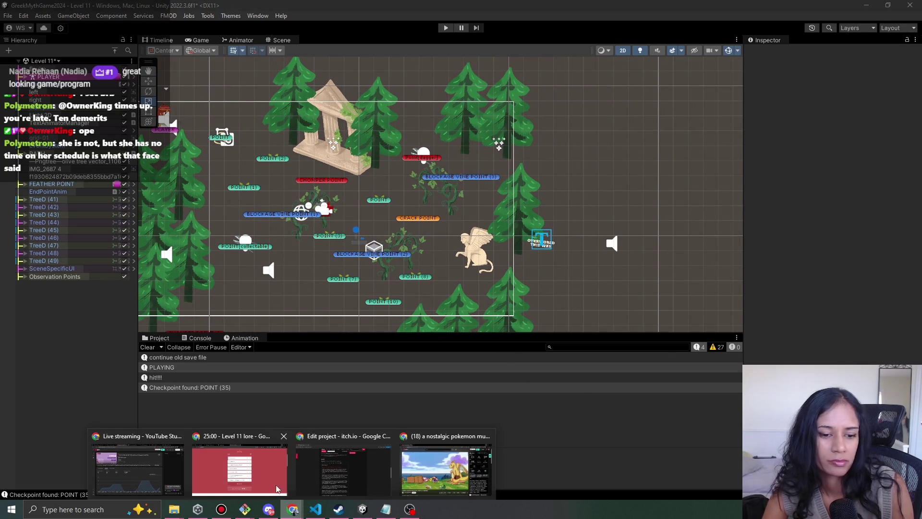
left_click(260, 461)
left_click(284, 6)
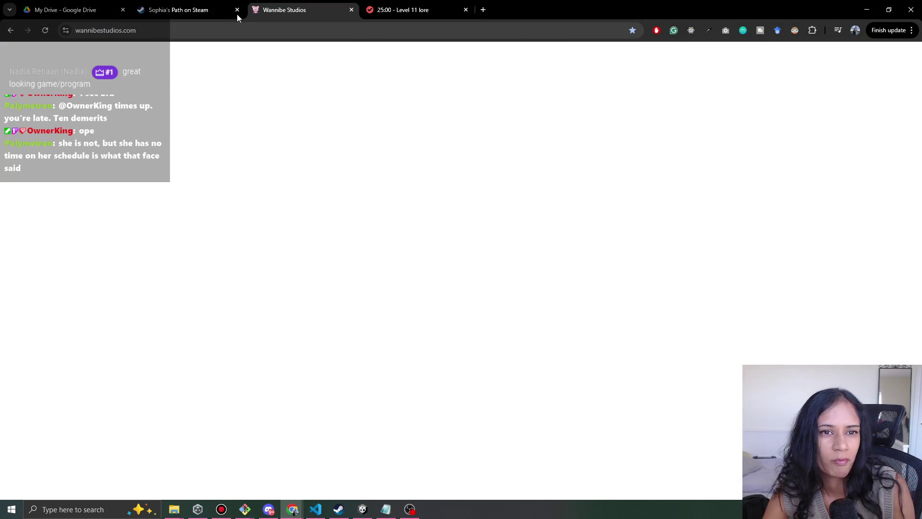
Browse the Wannibe Studios Sophia's Path section, open a new tab, and minimize Chrome.
left_click(413, 10)
left_click(297, 9)
scroll(769, 317, "up", 15)
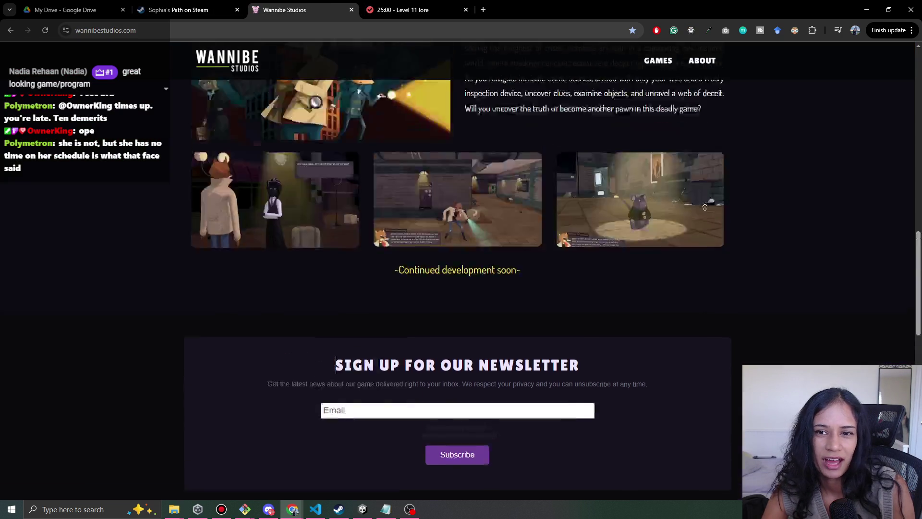
scroll(683, 280, "down", 5)
scroll(685, 291, "up", 3)
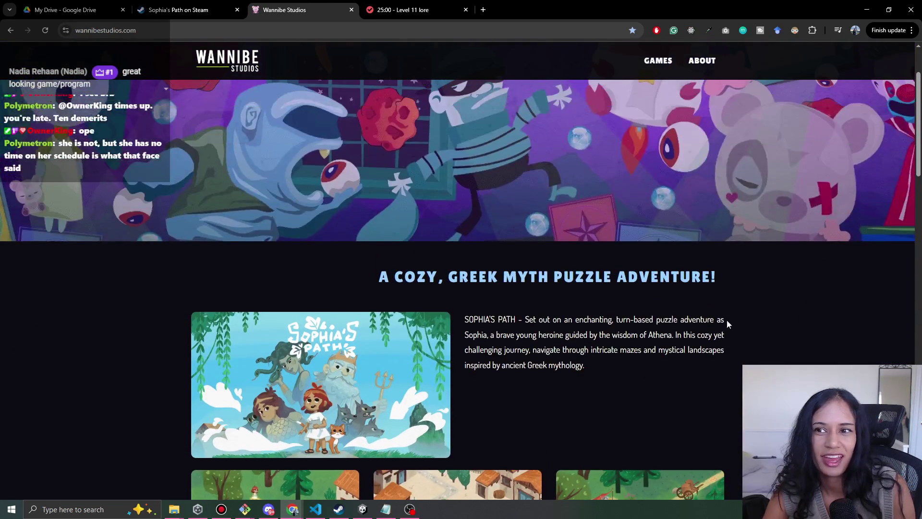
left_click(483, 10)
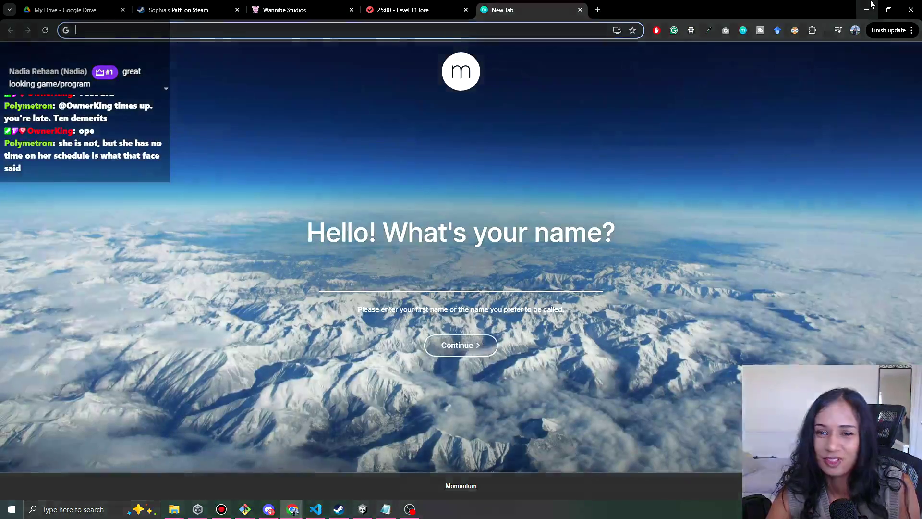
left_click(869, 7)
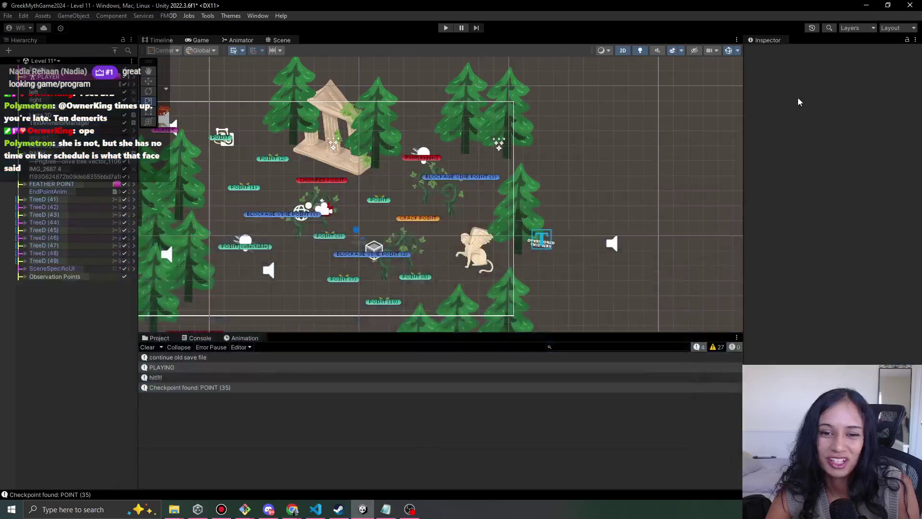
Pan and zoom around the Level 11 layout, widen the Hierarchy slightly, and start Play mode.
left_click_drag(311, 258, 365, 259)
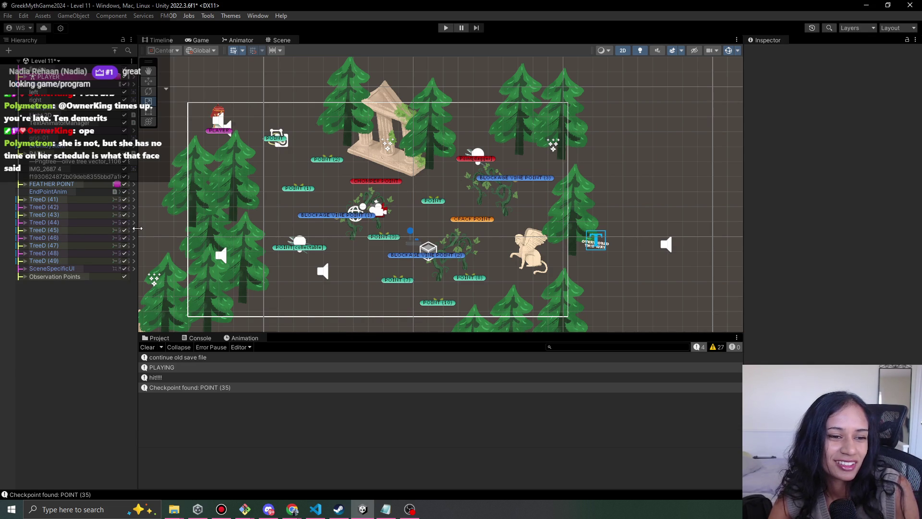
left_click_drag(137, 228, 143, 229)
mouse_move(298, 170)
left_mouse_down()
mouse_move(282, 141)
mouse_move(325, 134)
mouse_move(355, 175)
left_mouse_up()
scroll(371, 231, "up", 2)
left_click_drag(371, 269, 371, 235)
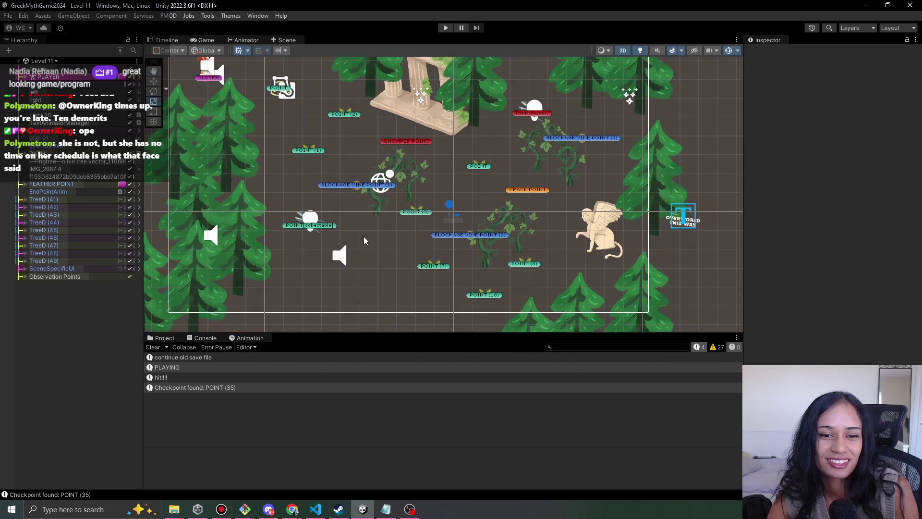
scroll(371, 236, "down", 2)
mouse_move(390, 284)
left_mouse_down()
mouse_move(375, 225)
mouse_move(406, 132)
left_mouse_up()
left_click(446, 28)
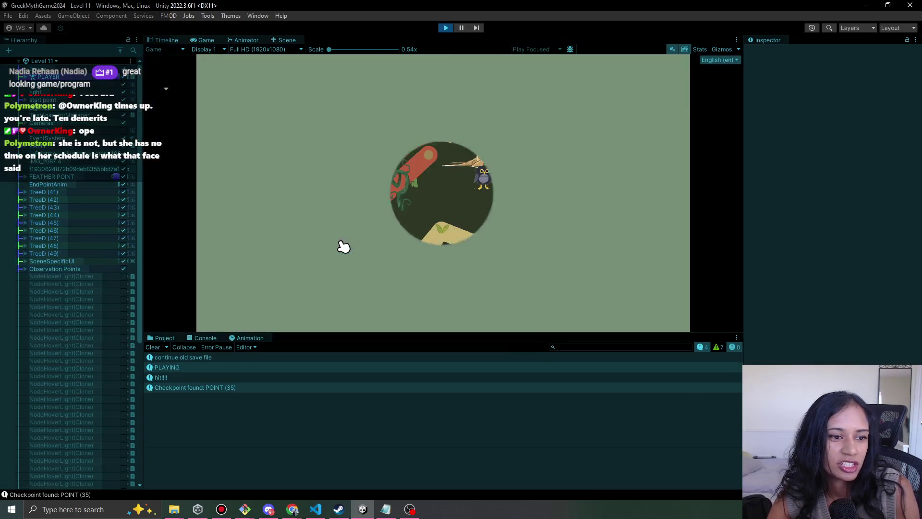
Walk the player down the path, then stop, recentre on the olive tree, and replay briefly.
left_click(397, 295)
left_click(450, 29)
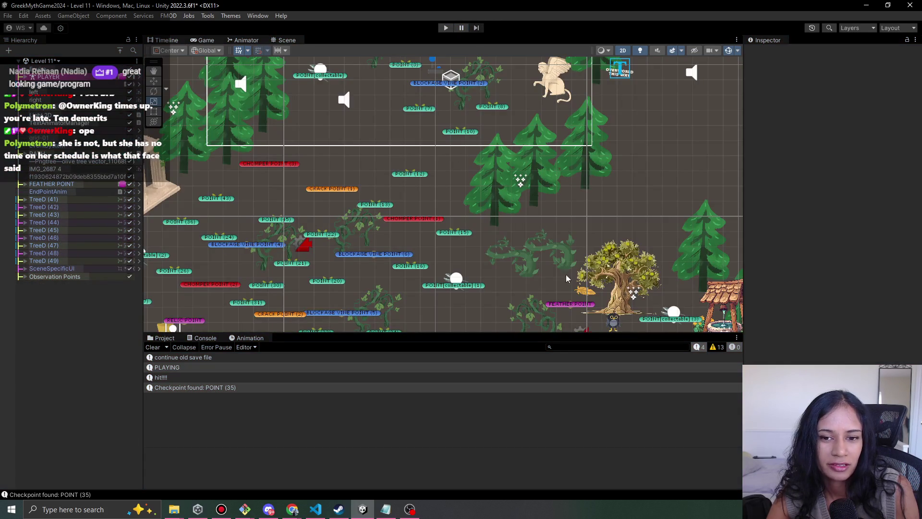
left_click_drag(566, 279, 404, 178)
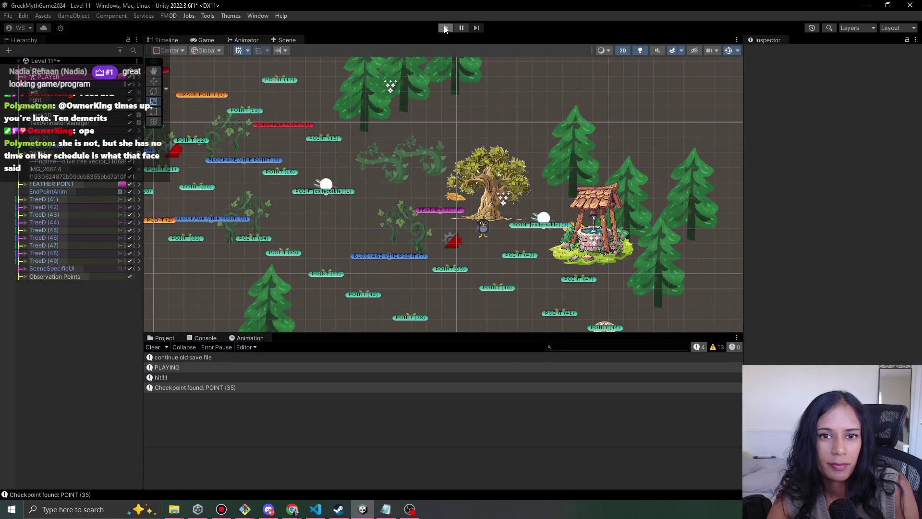
left_click(444, 29)
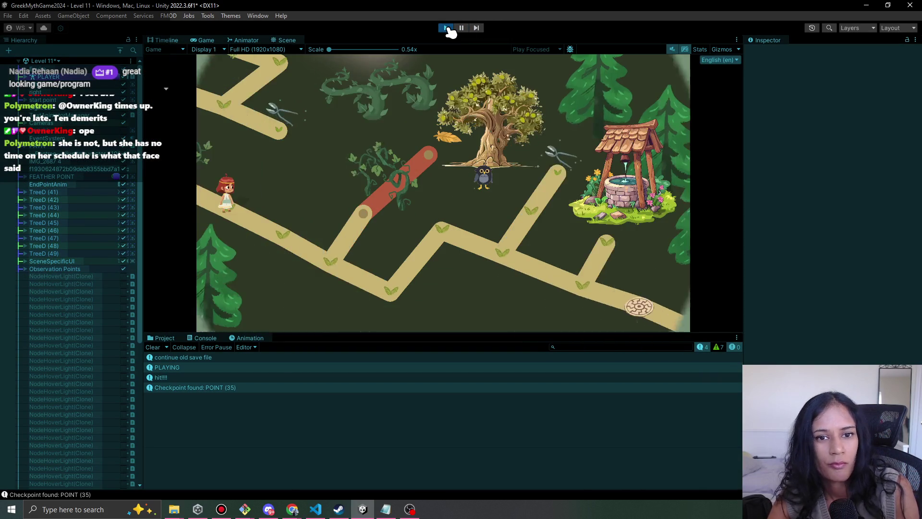
left_click(445, 28)
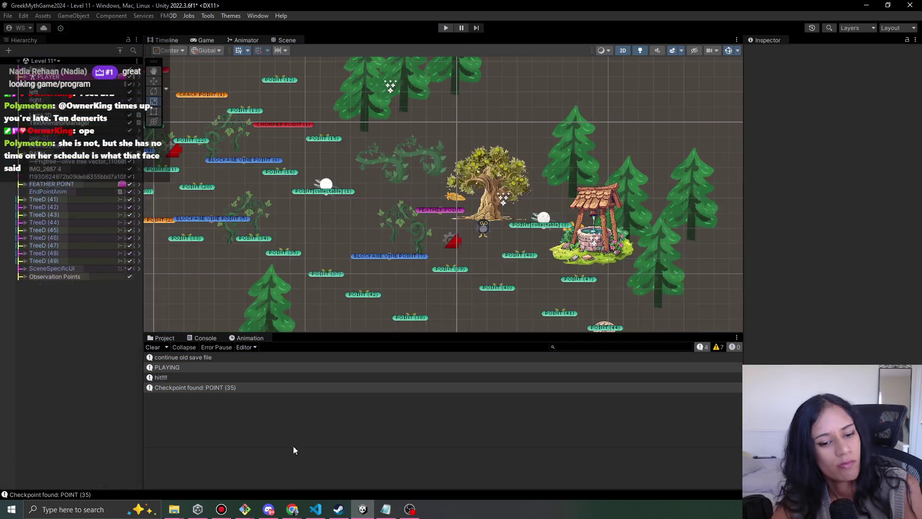
Switch from Level 11 to Level 6 via the scene dropdown, saving Level 11 and zooming out.
mouse_move(288, 516)
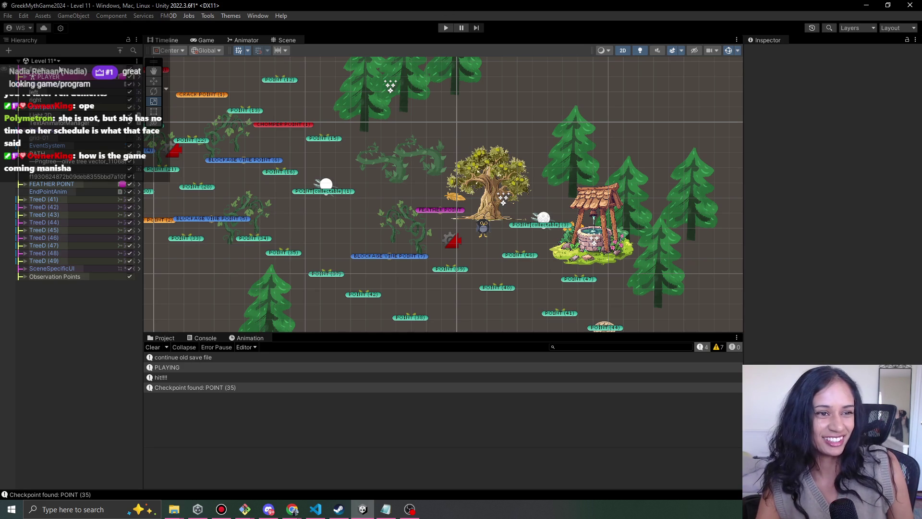
left_click(398, 153)
left_click(58, 60)
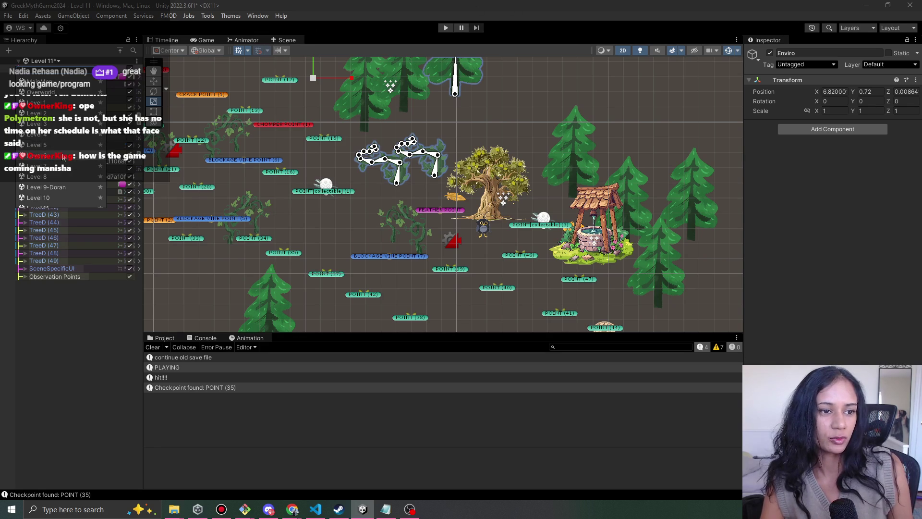
left_click(64, 161)
left_click(450, 274)
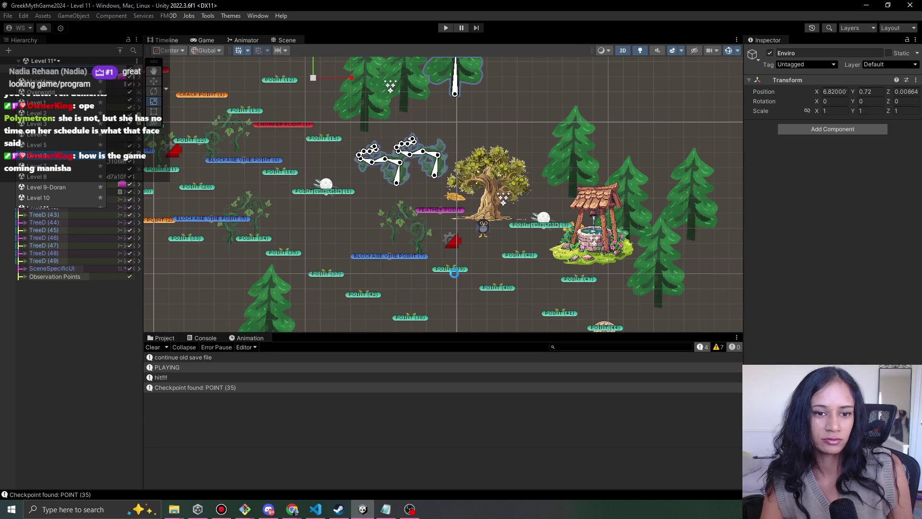
scroll(405, 112, "down", 5)
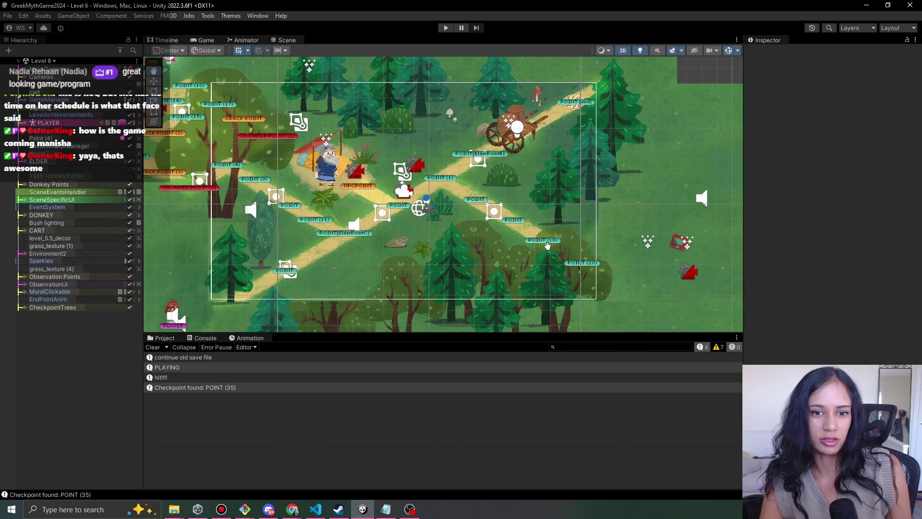
Pan the Level 6 map and browse the scene dropdown without switching levels.
left_click_drag(549, 248, 565, 243)
left_click(41, 61)
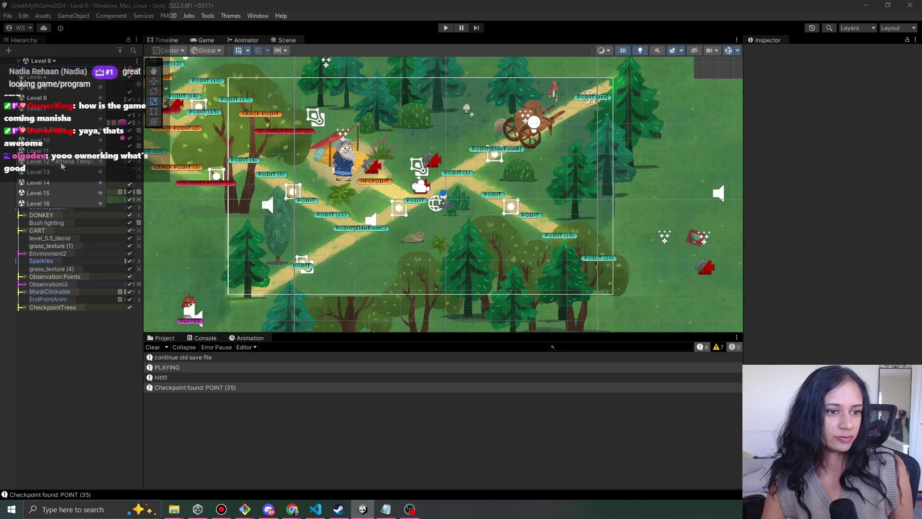
left_click(86, 367)
left_click(52, 61)
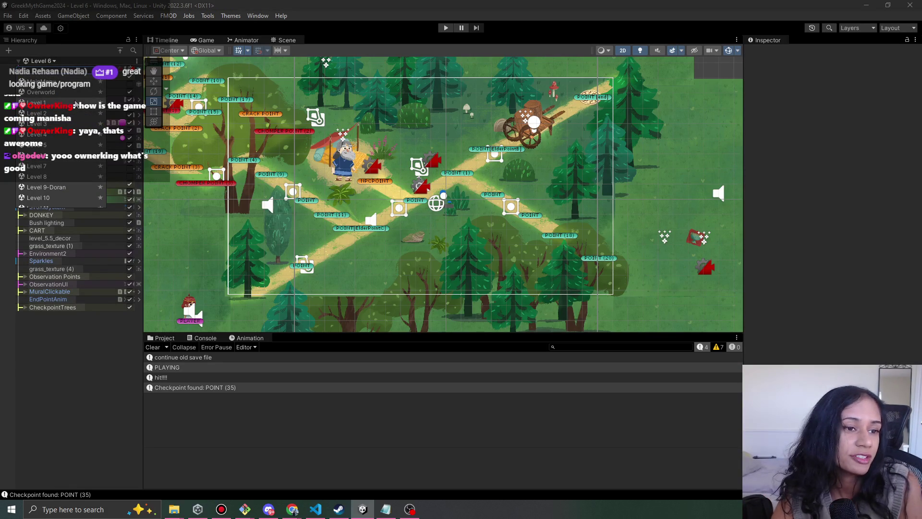
left_click(79, 56)
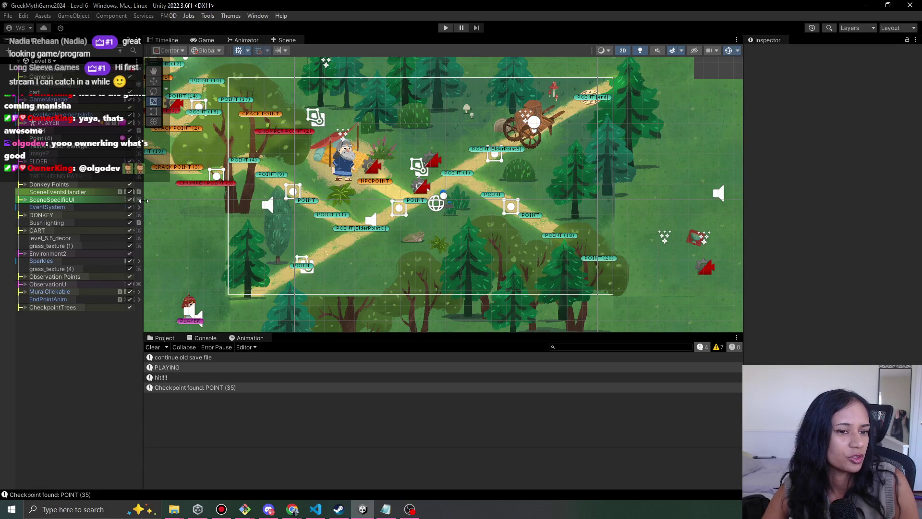
Widen the Hierarchy panel and load Level 12 - Athena Temple from the scene dropdown.
mouse_move(143, 201)
left_mouse_down()
mouse_move(167, 202)
mouse_move(151, 207)
left_mouse_up()
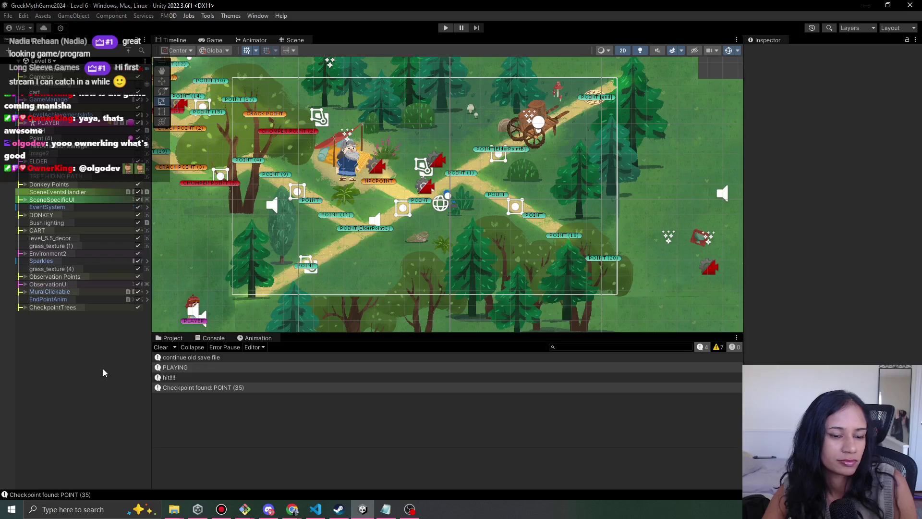
left_click(47, 61)
scroll(52, 185, "down", 3)
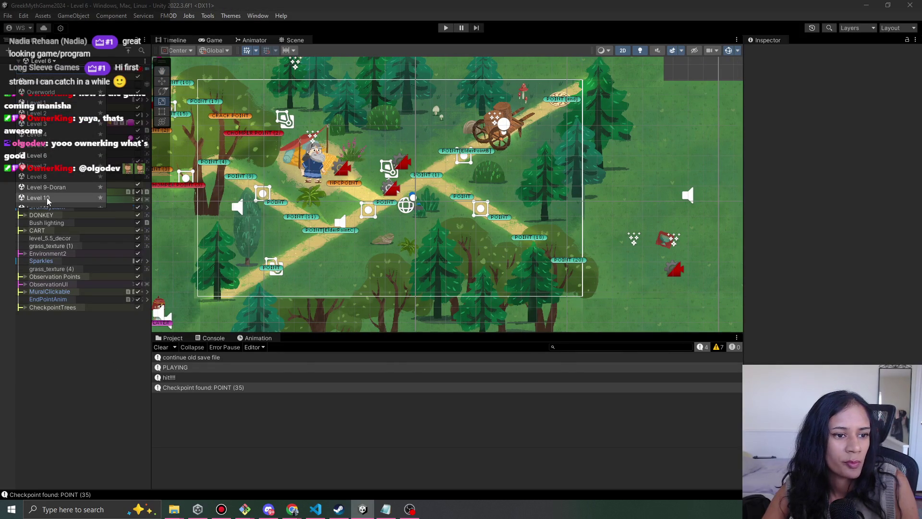
left_click(59, 189)
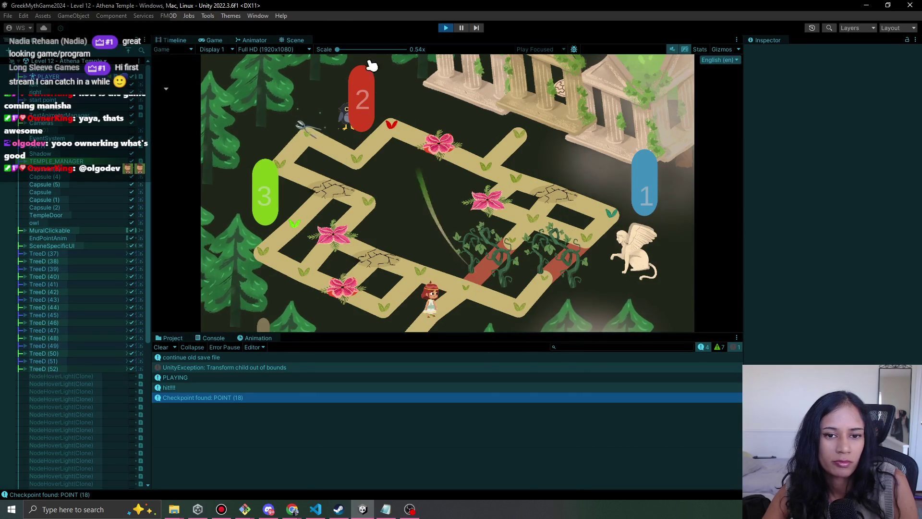
Stop the Level 12 play-test and switch to Level 11, saving Level 12's changes.
left_click(446, 28)
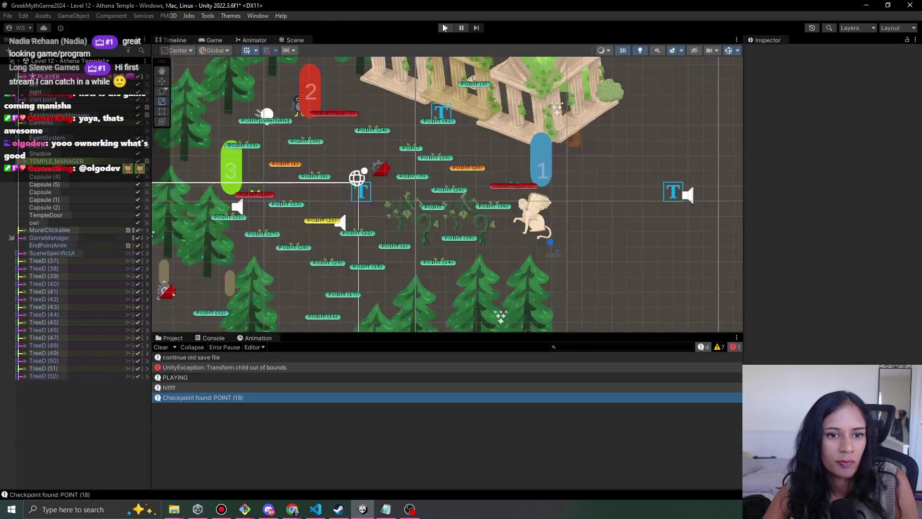
left_click(64, 63)
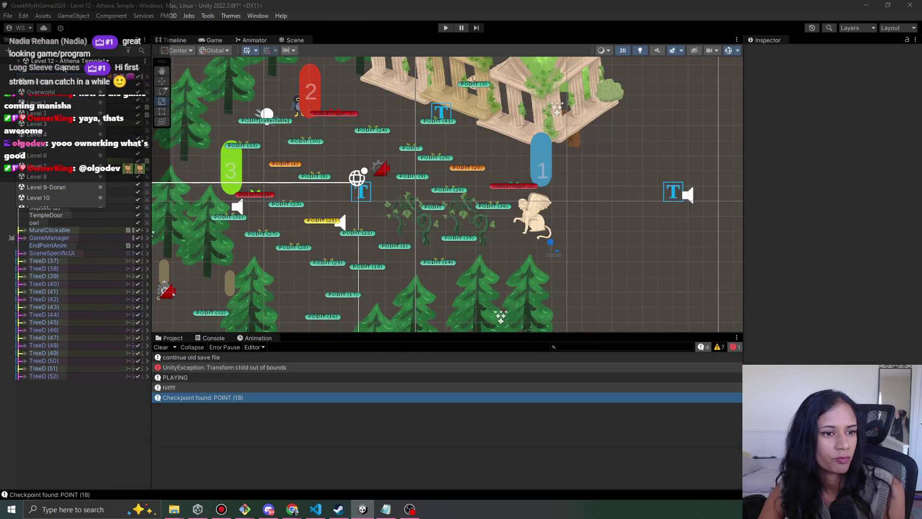
scroll(52, 188, "down", 1)
left_click(58, 179)
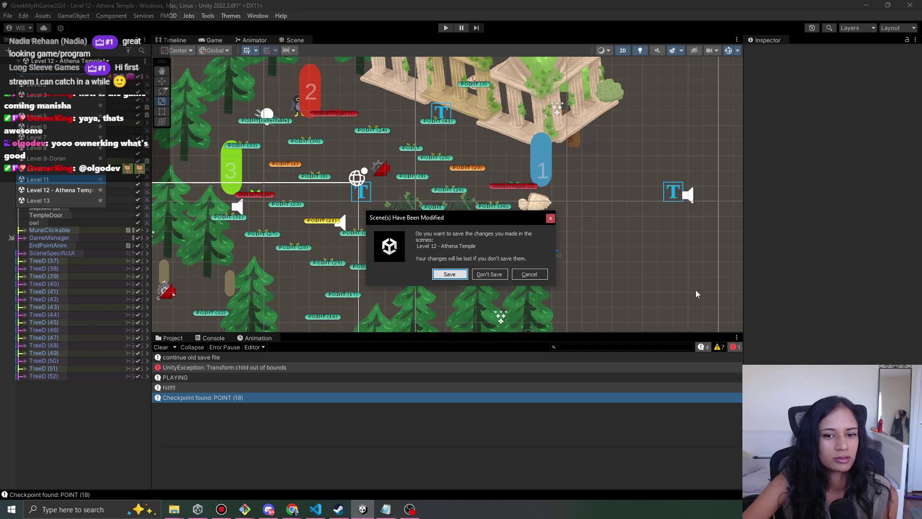
left_click(461, 274)
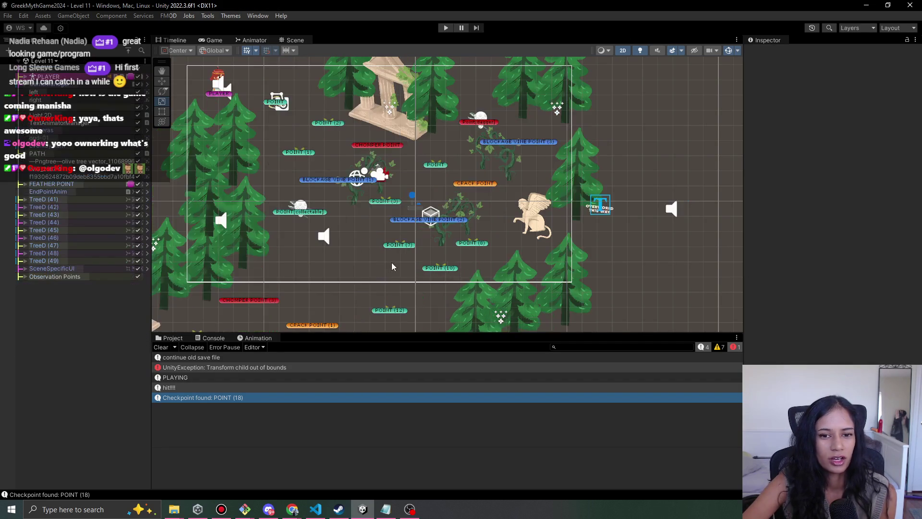
Heighten the Scene view, recentre the Level 11 map, and start playing Level 11.
left_click_drag(441, 148, 463, 160)
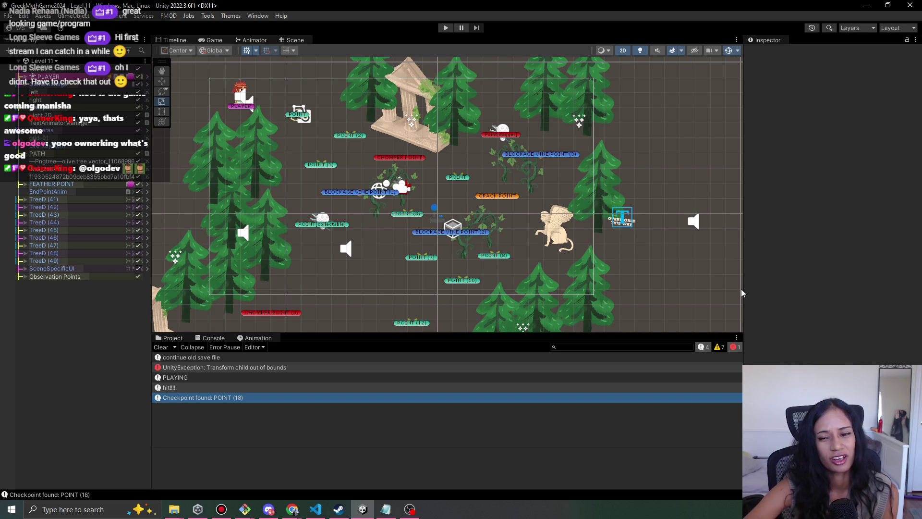
left_click_drag(670, 336, 671, 359)
left_click_drag(460, 230, 489, 233)
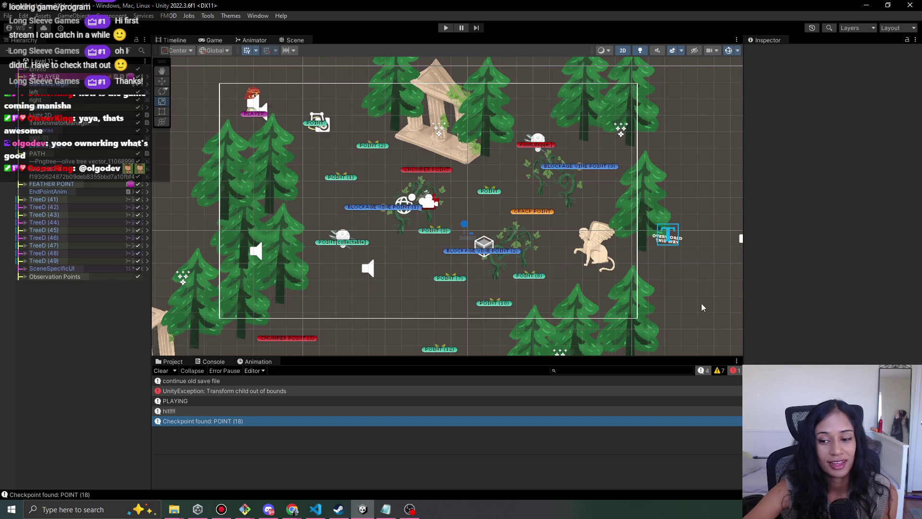
left_click_drag(391, 176, 391, 182)
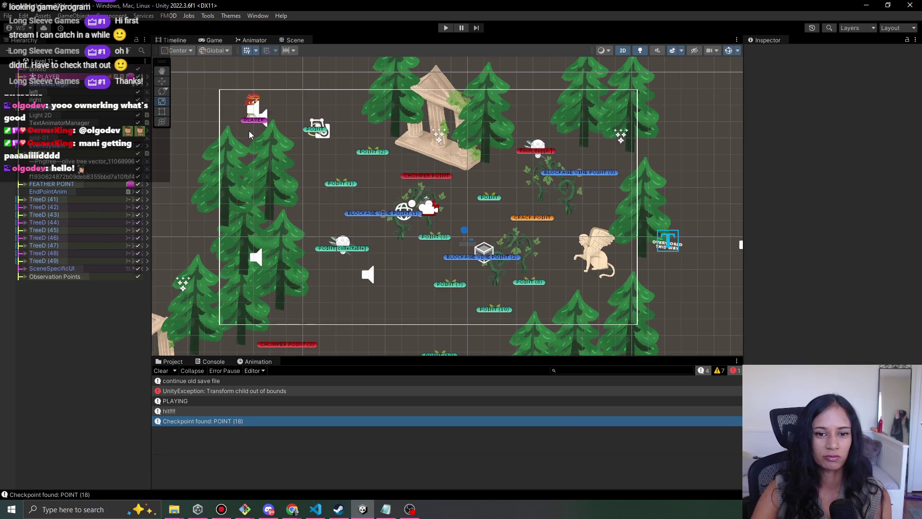
left_click(445, 28)
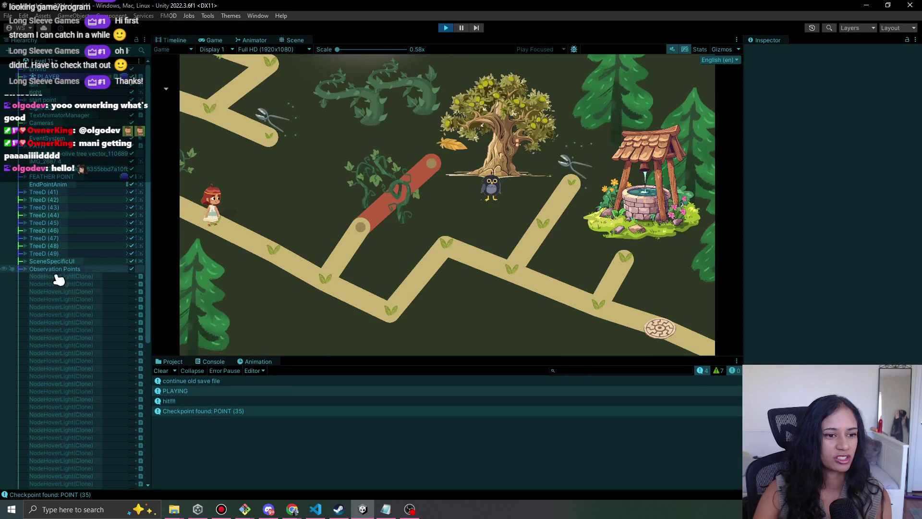
Expand and collapse Observation Points, check Discord, then walk the girl to the next path node.
left_click(25, 269)
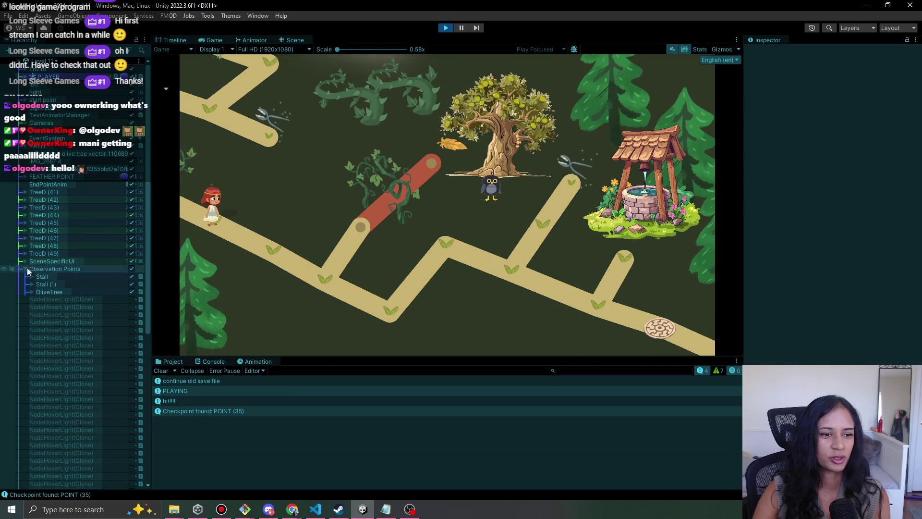
left_click(25, 269)
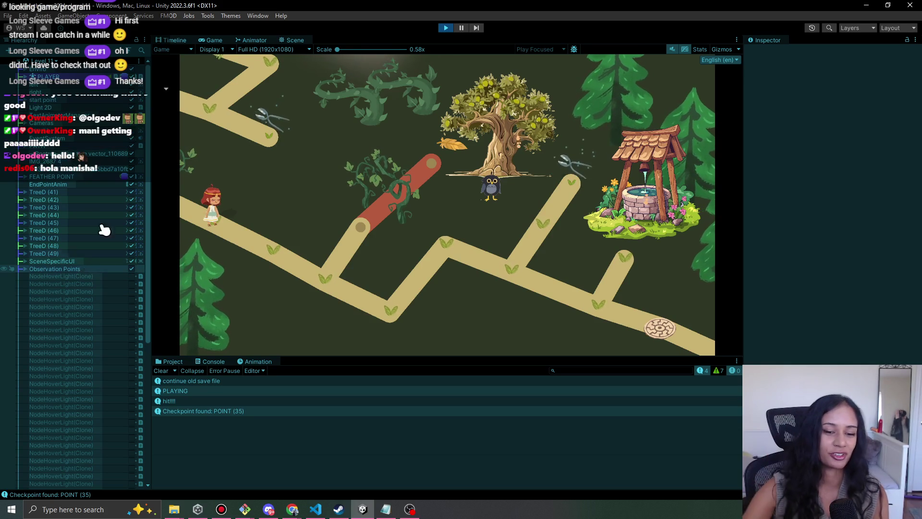
left_click(275, 513)
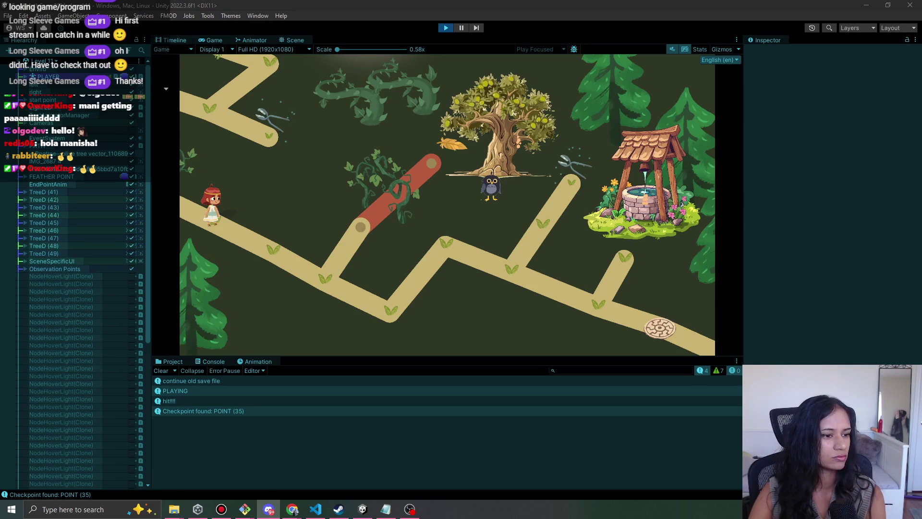
key("alt+Tab")
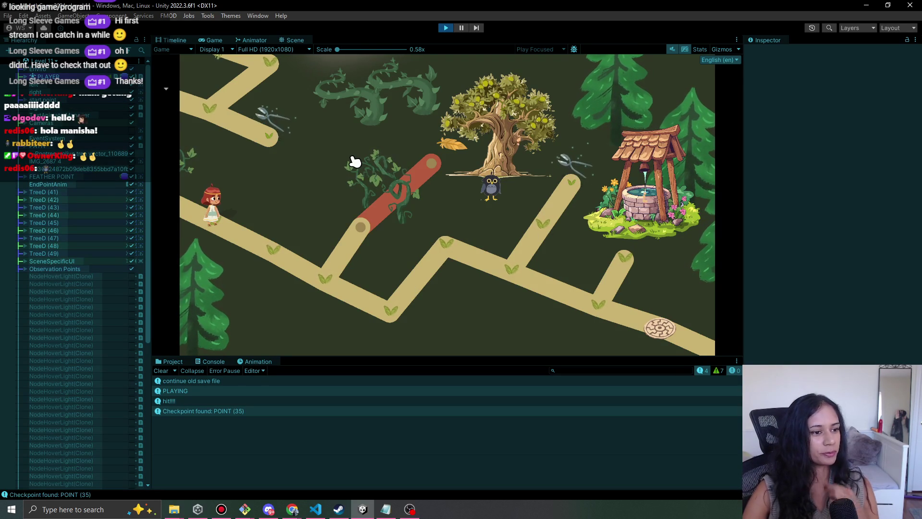
left_click(288, 255)
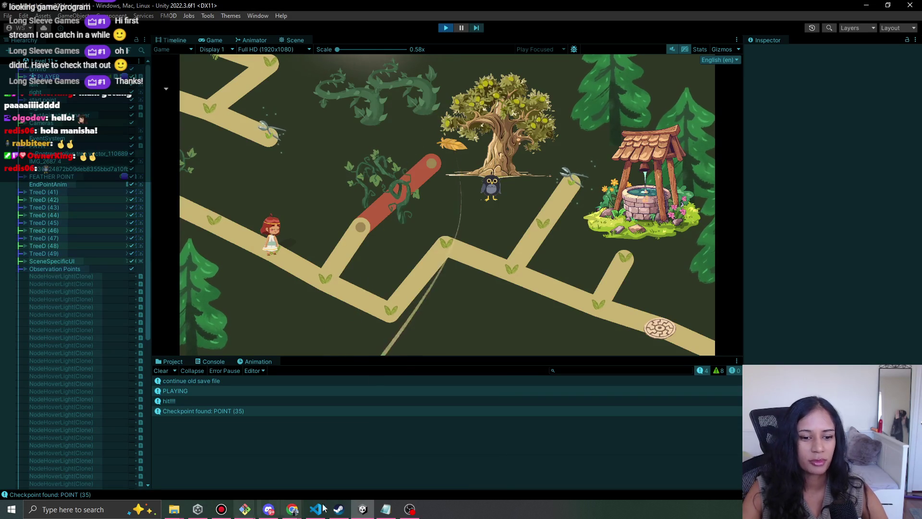
Bring Chrome forward and switch to the Pomofocus task tab.
mouse_move(292, 509)
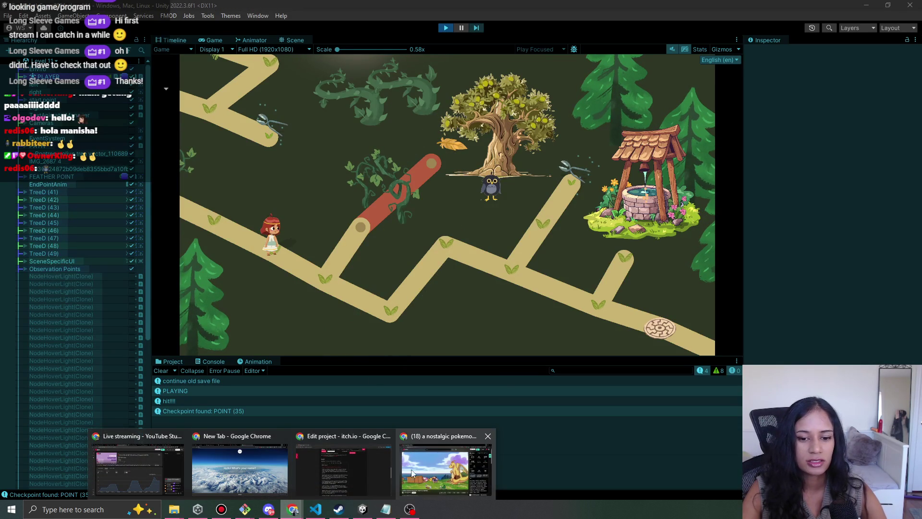
mouse_move(296, 476)
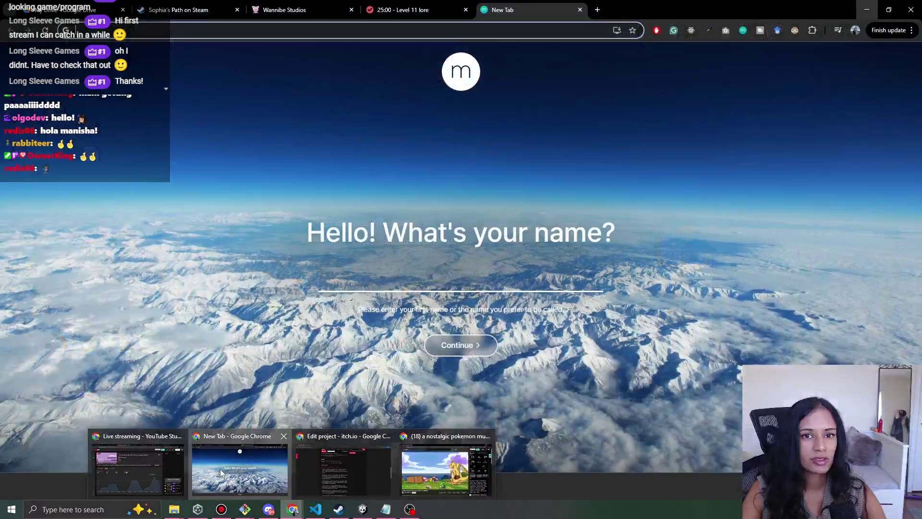
left_click(240, 468)
key("ctrl+shift+Tab")
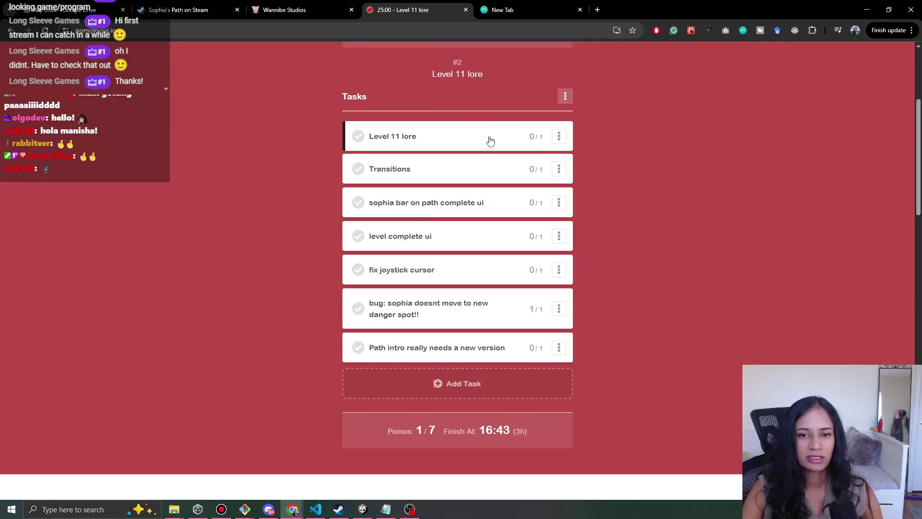
Mark the Level 11 lore task done, move the danger-spot bug task to the top, and check off 'Path intro really needs a new version'.
left_click(357, 135)
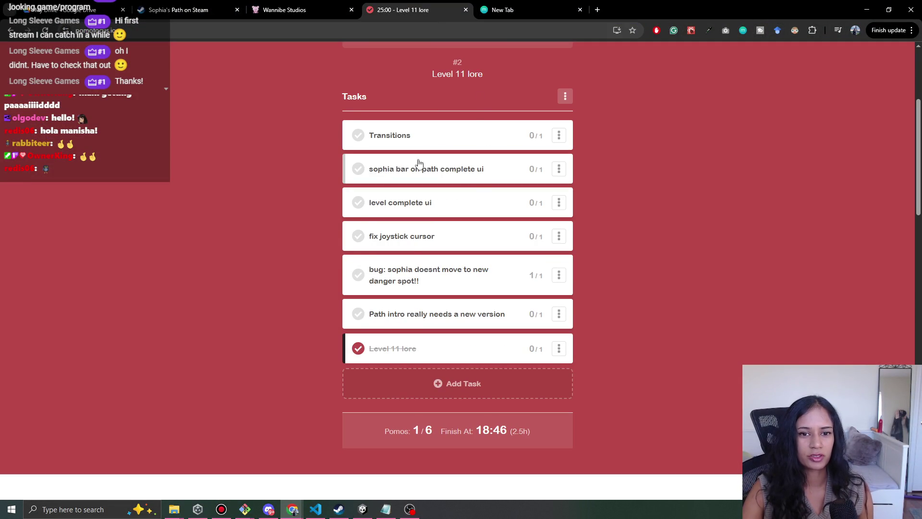
left_click_drag(443, 286, 455, 144)
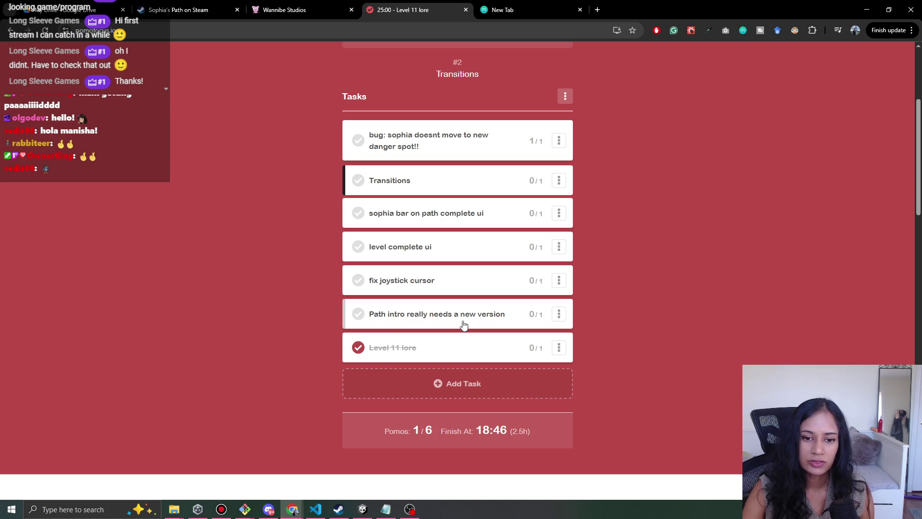
left_click(358, 314)
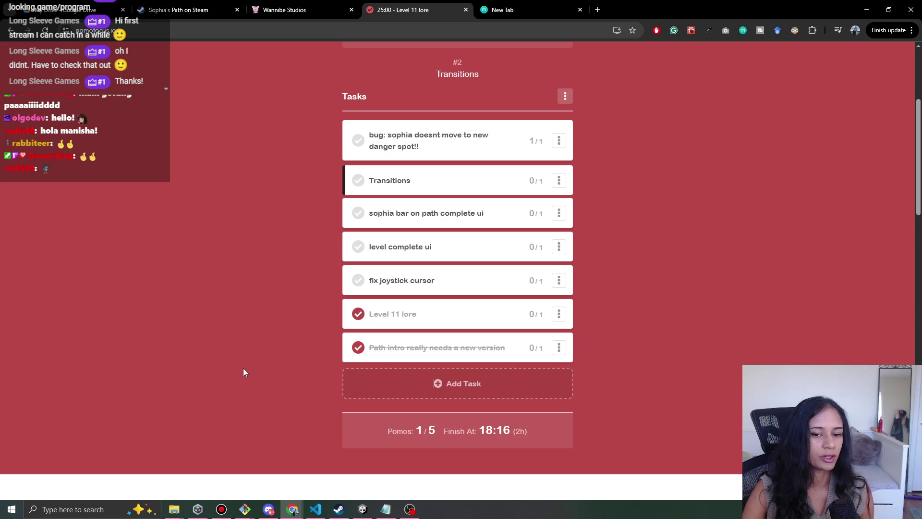
Stop the running game and load the Level 8 scene.
left_click(362, 509)
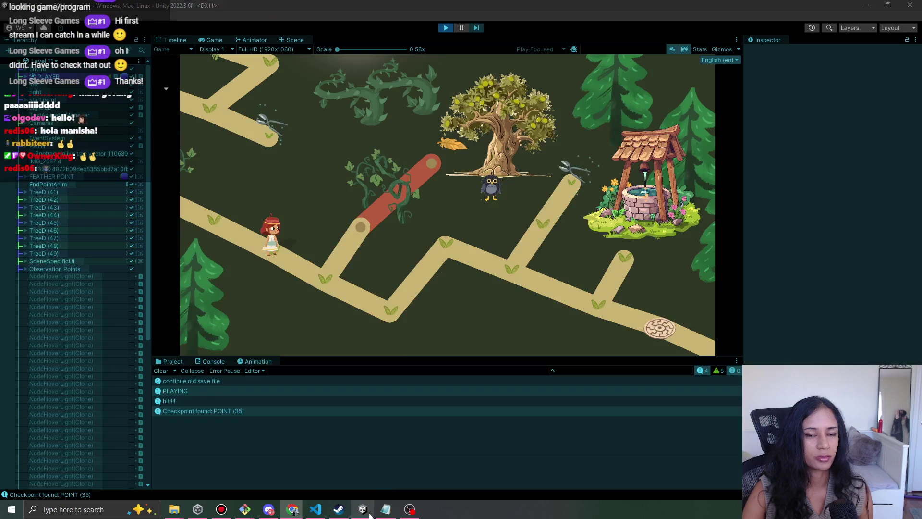
left_click(446, 27)
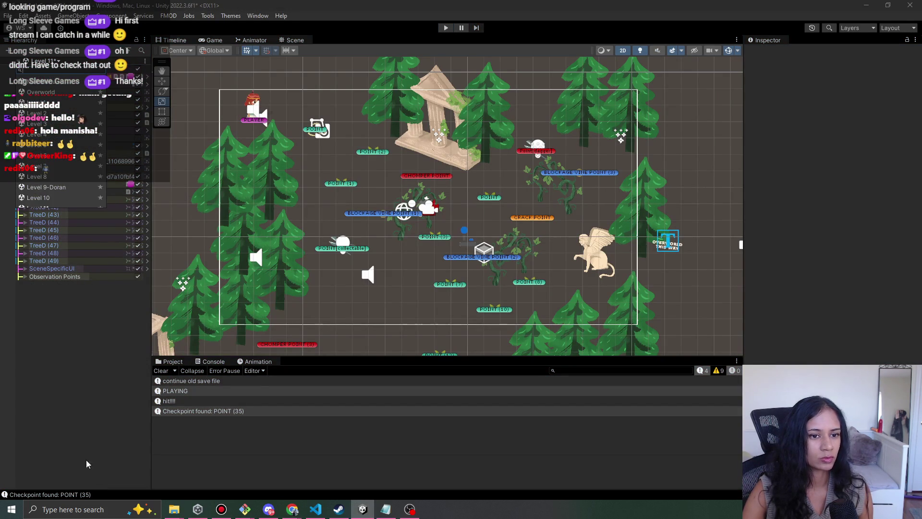
left_click(91, 60)
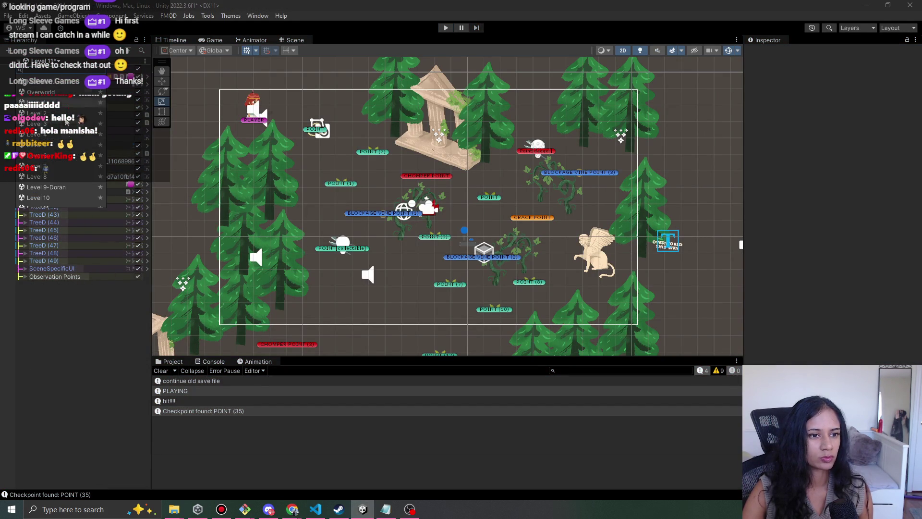
left_click(59, 178)
left_click(447, 272)
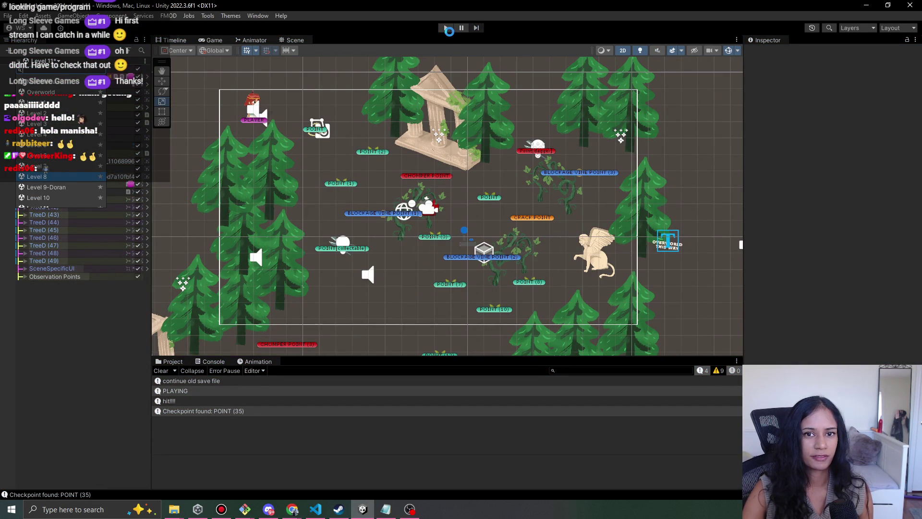
Play-test Level 8 briefly, then save and switch to the Level 9-Doran scene.
left_click(447, 28)
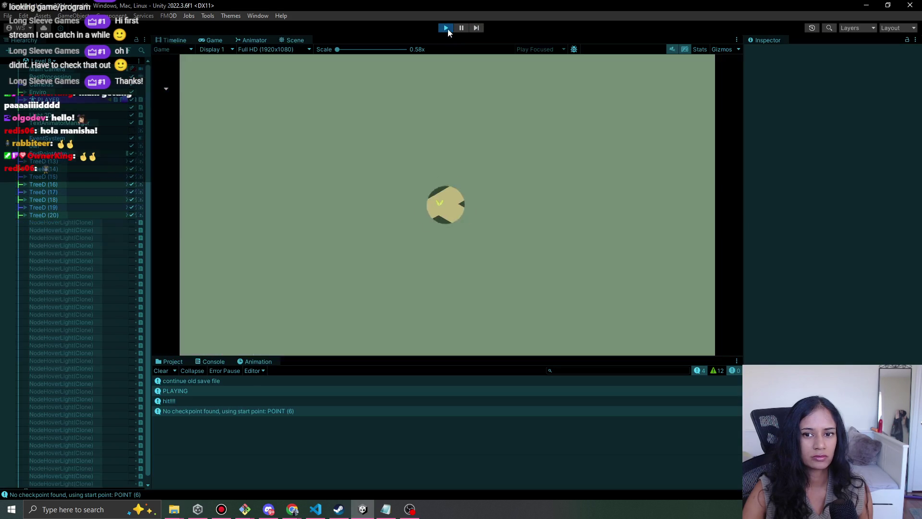
left_click(446, 28)
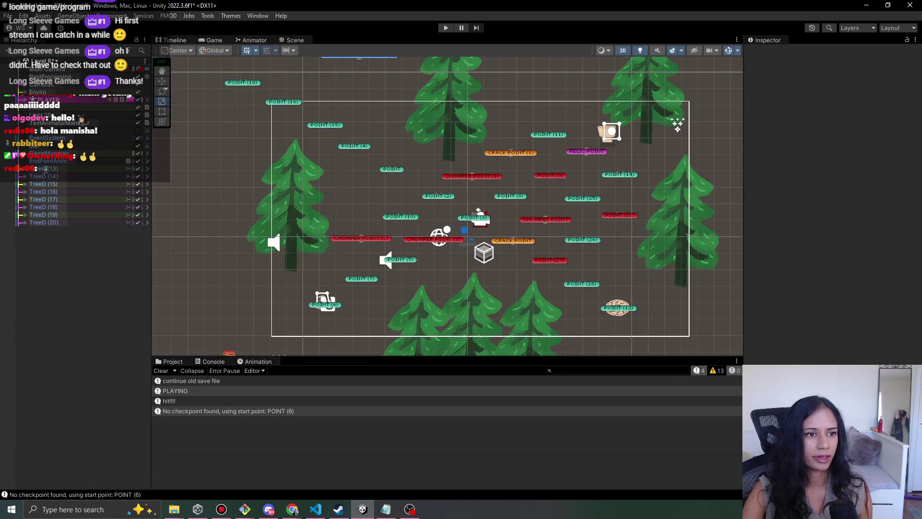
left_click(51, 60)
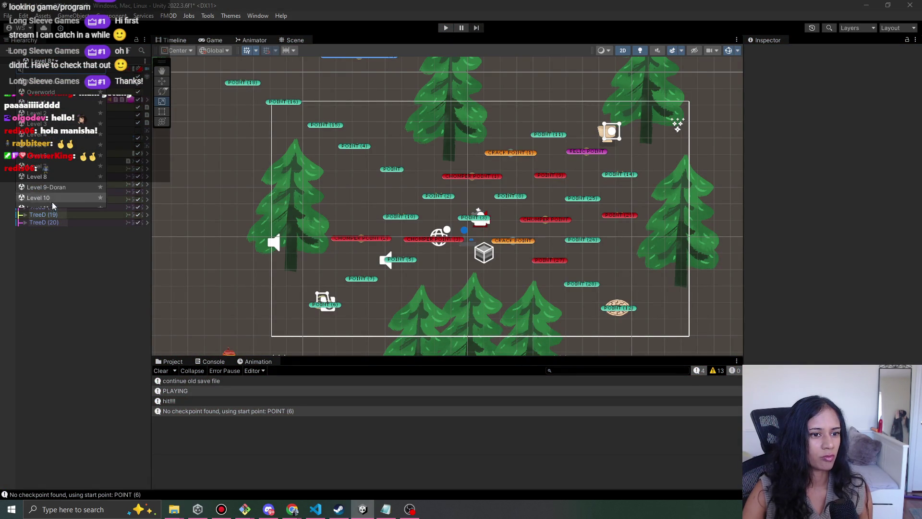
scroll(60, 194, "down", 3)
left_click(59, 160)
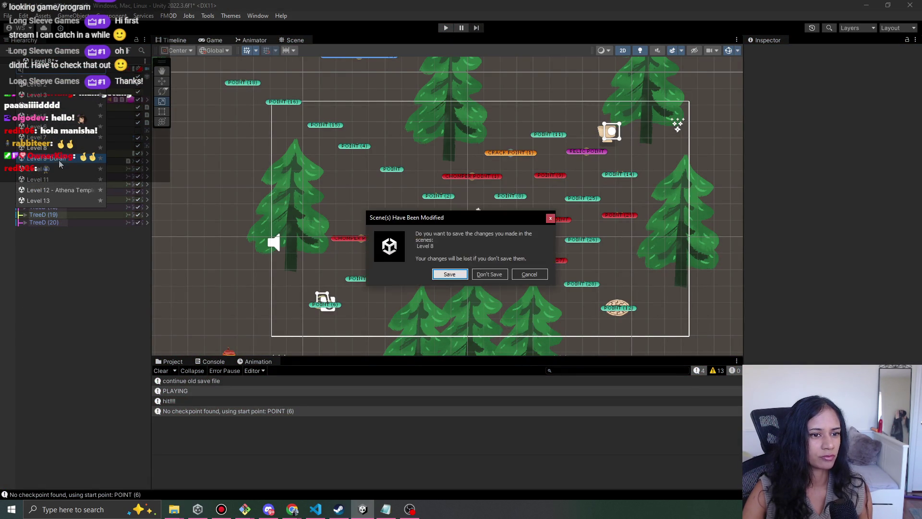
left_click(445, 276)
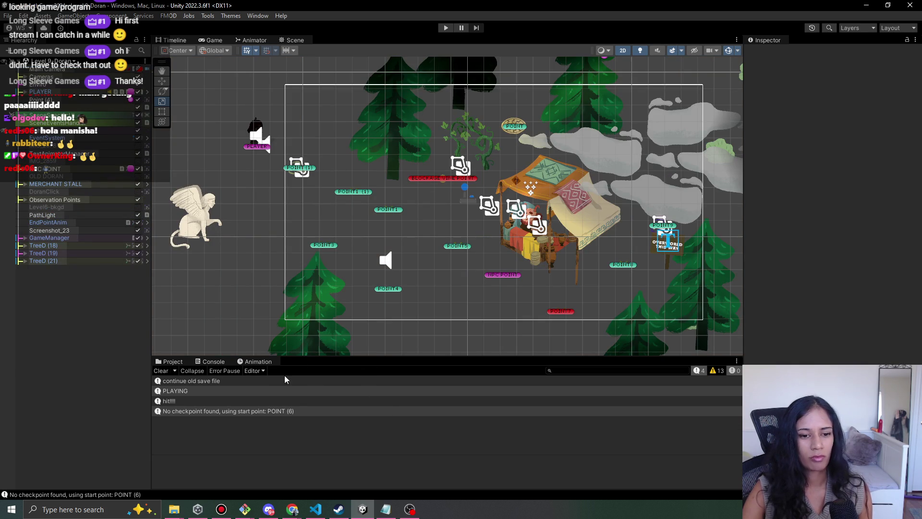
Check the browser windows, then pan the Scene view to recentre Level 9-Doran.
left_click(293, 508)
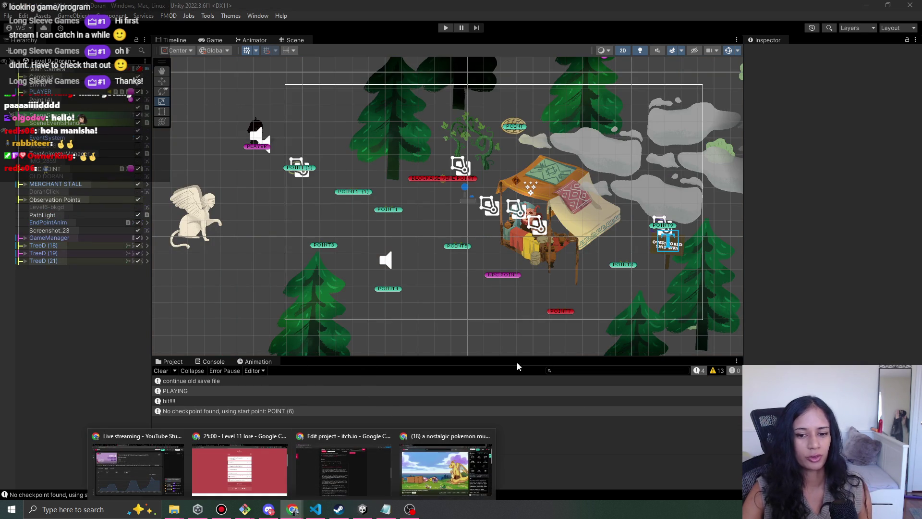
left_click(416, 19)
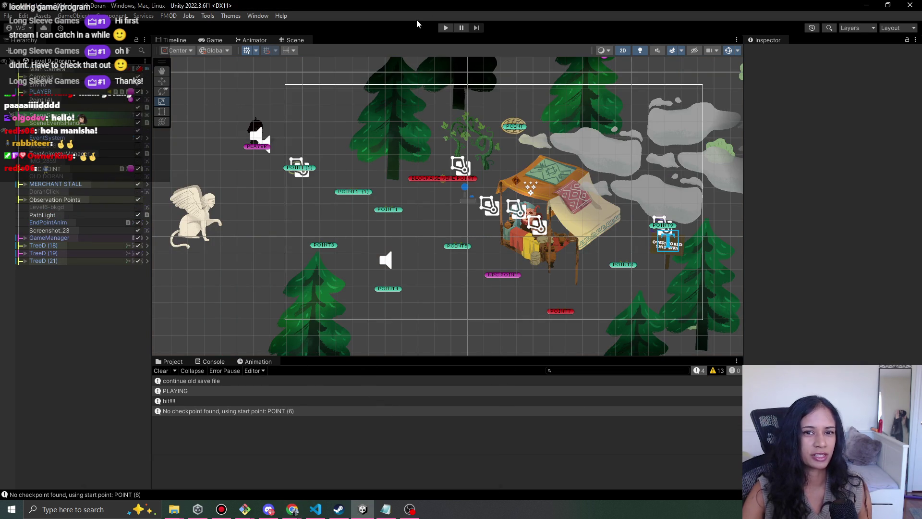
scroll(359, 158, "down", 2)
mouse_move(360, 159)
left_mouse_down()
mouse_move(387, 208)
mouse_move(388, 234)
left_mouse_up()
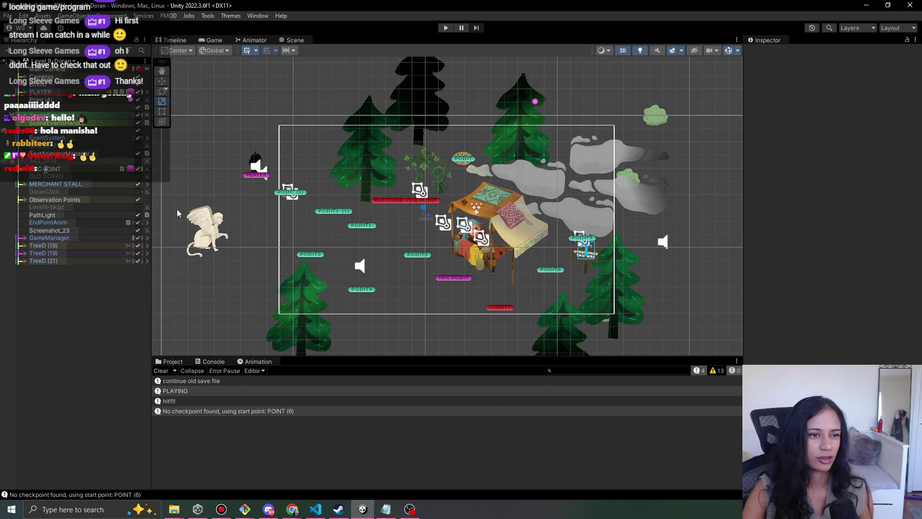
left_click(287, 513)
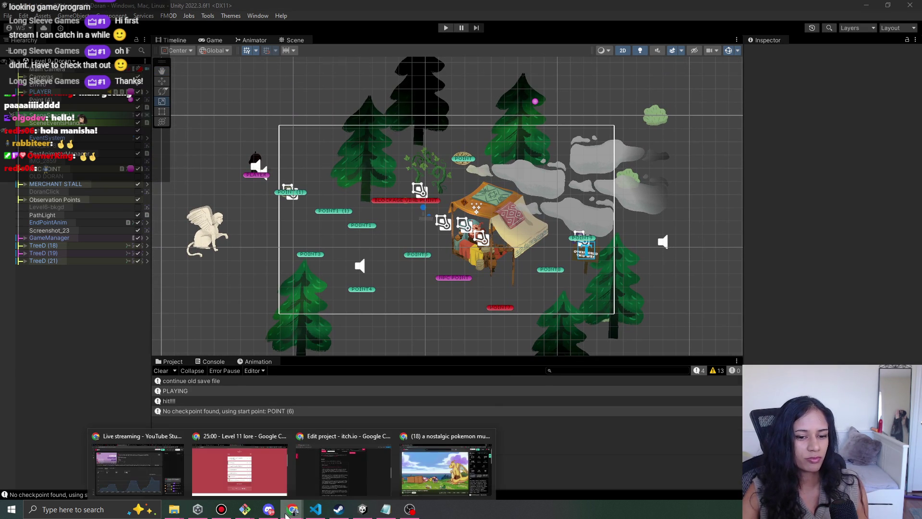
Close the spare New Tab and look over the Pomofocus task list.
left_click(254, 473)
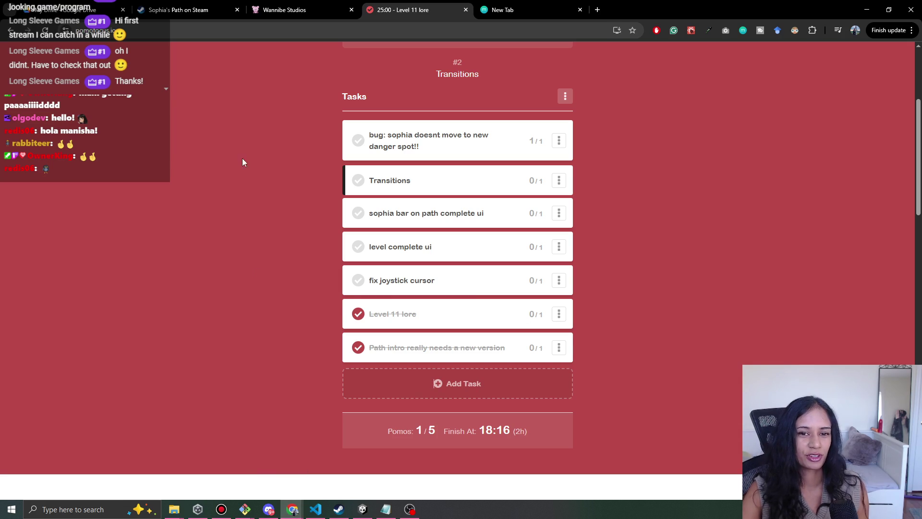
scroll(243, 169, "up", 5)
left_click(580, 10)
scroll(658, 319, "down", 1)
scroll(656, 354, "down", 5)
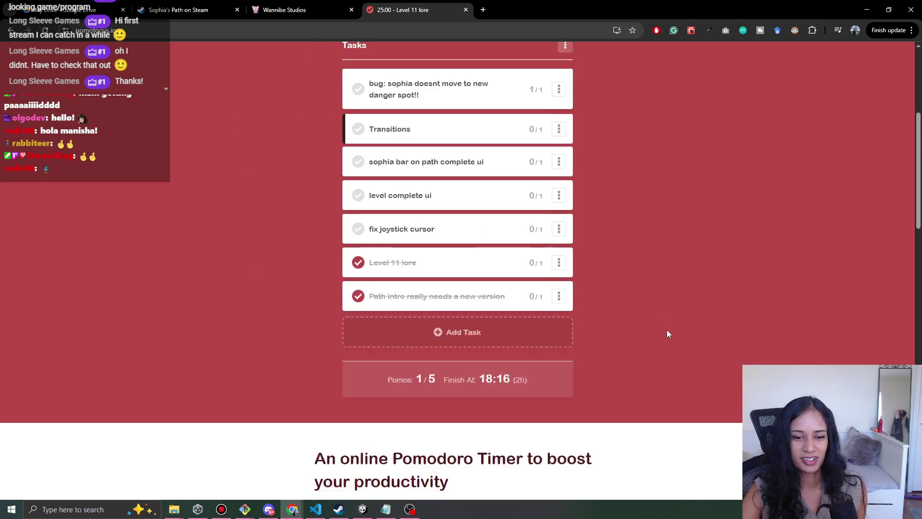
scroll(667, 331, "up", 3)
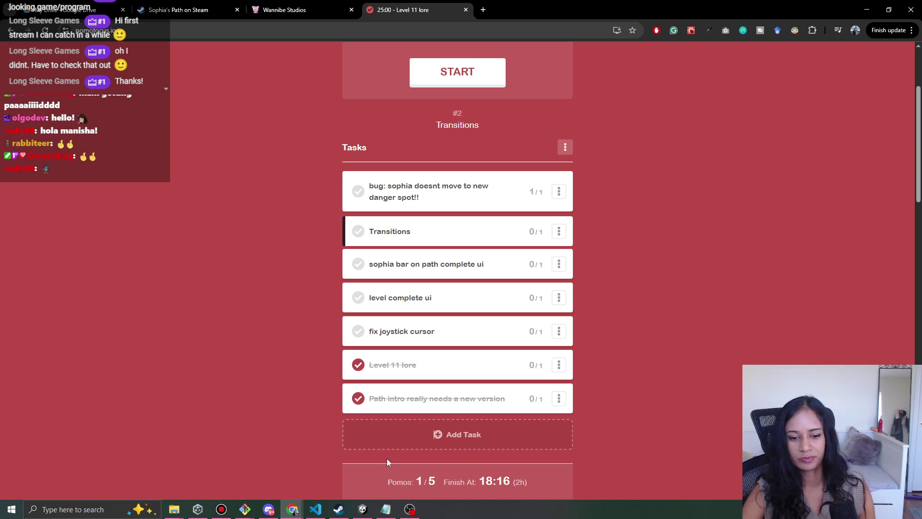
scroll(665, 229, "down", 1)
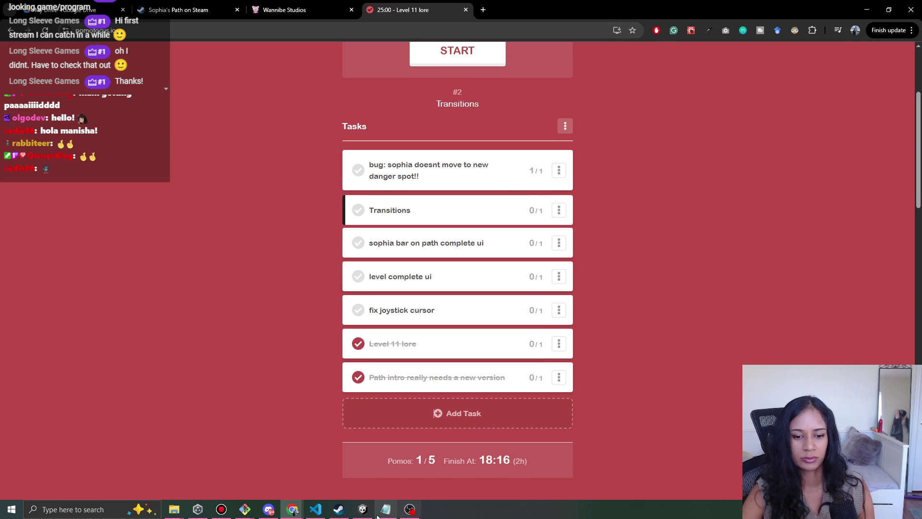
Load the Level 11 scene in Unity, then return to Pomofocus.
left_click(363, 509)
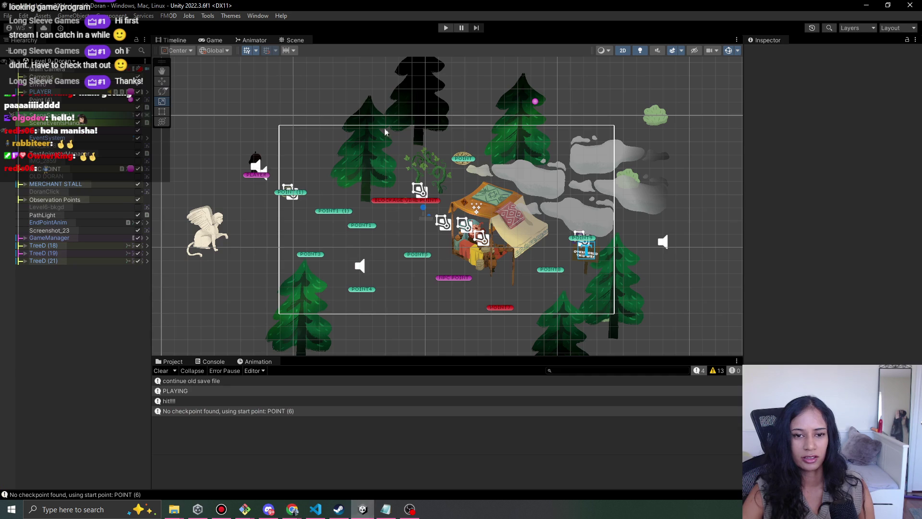
left_click(53, 61)
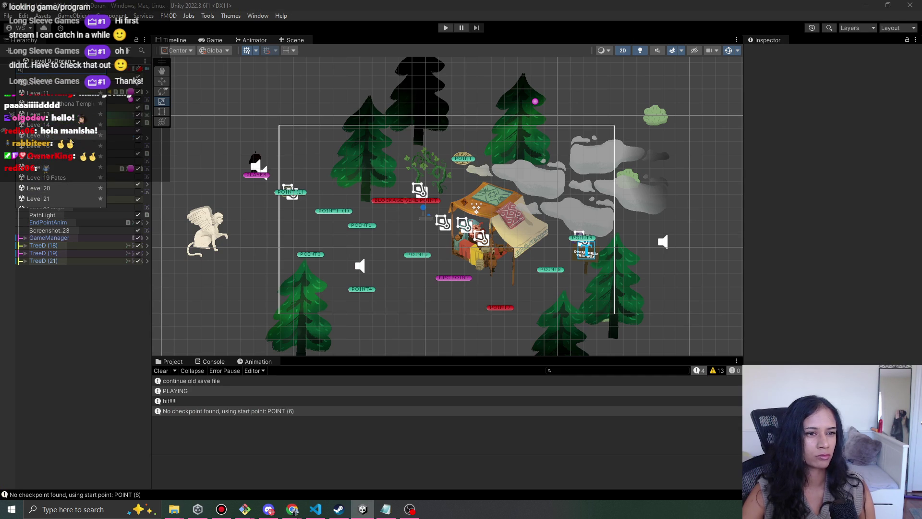
left_click(60, 93)
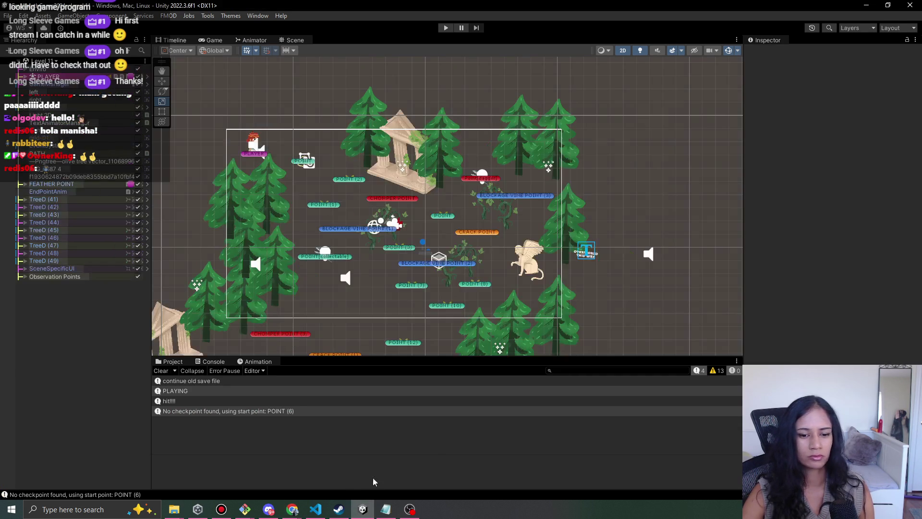
mouse_move(298, 512)
left_click(241, 469)
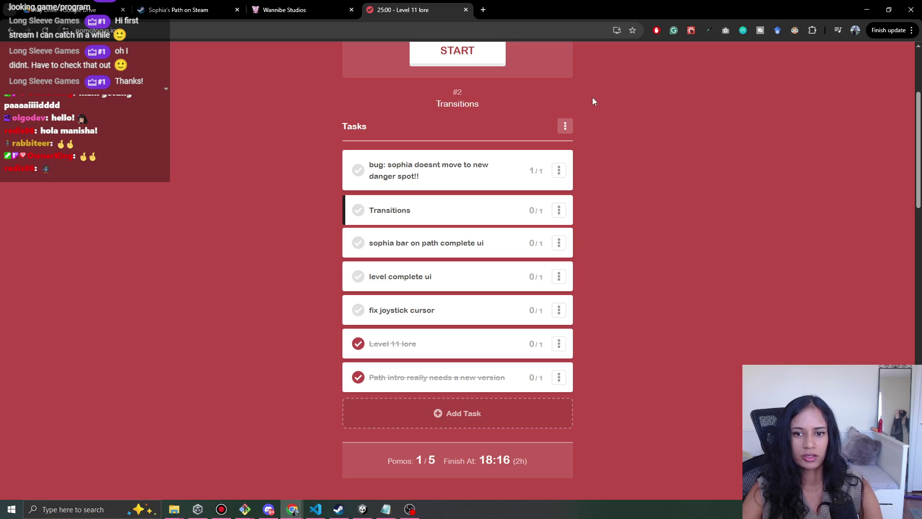
Clear finished tasks from the Tasks menu and save a new task 'implement level 11 lore'.
left_click(565, 126)
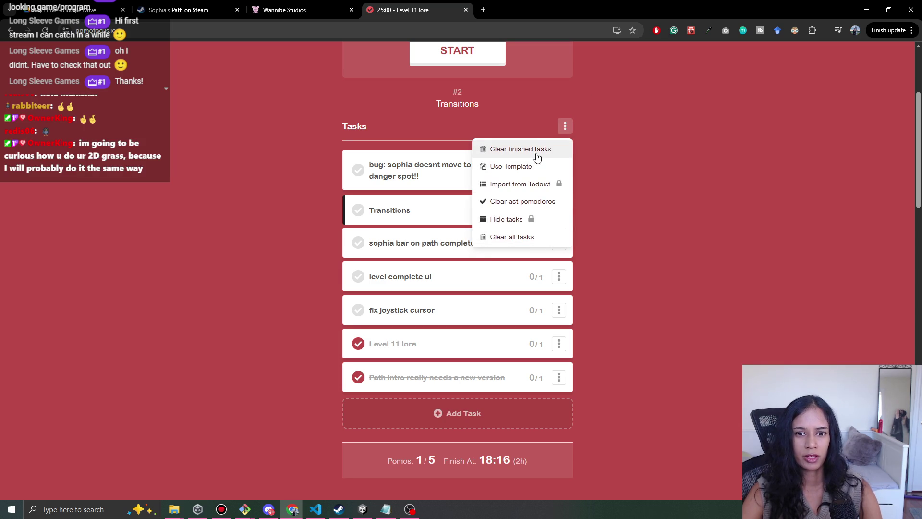
left_click(535, 149)
left_click(486, 351)
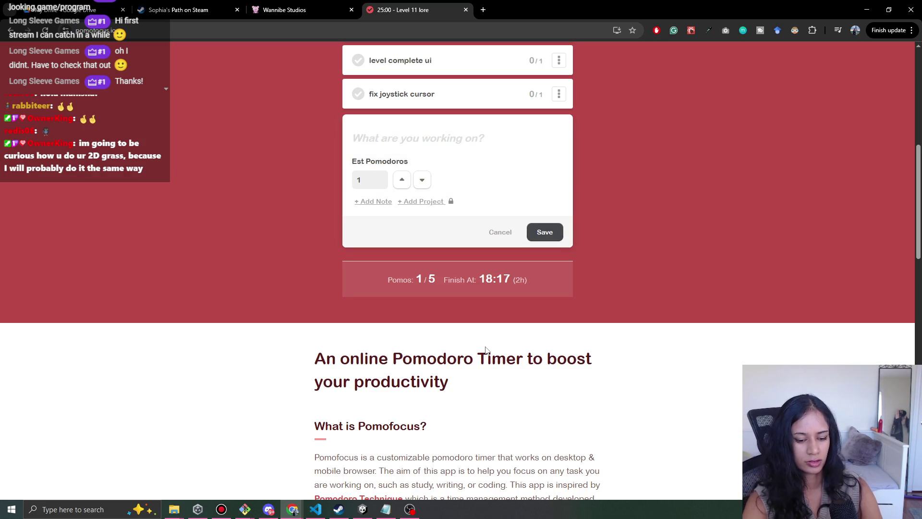
type("implement ")
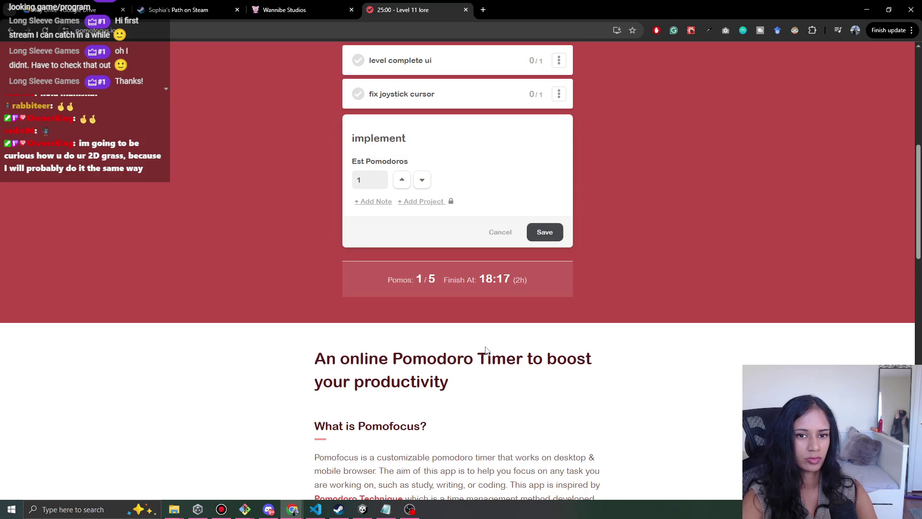
type("level ")
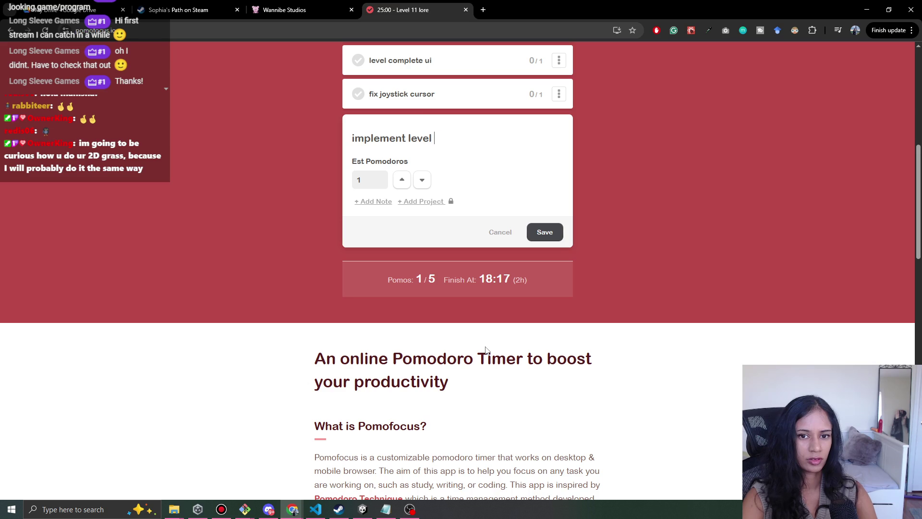
type("11 lore")
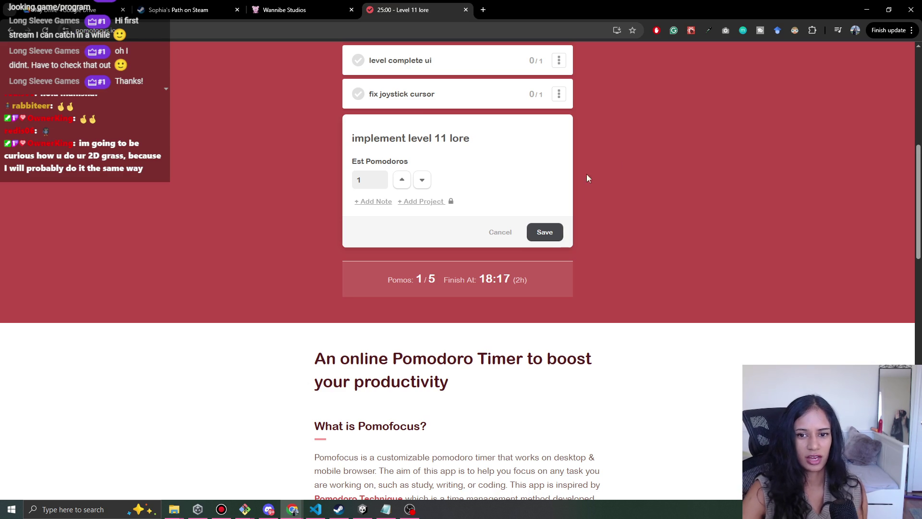
left_click(543, 235)
scroll(582, 284, "up", 4)
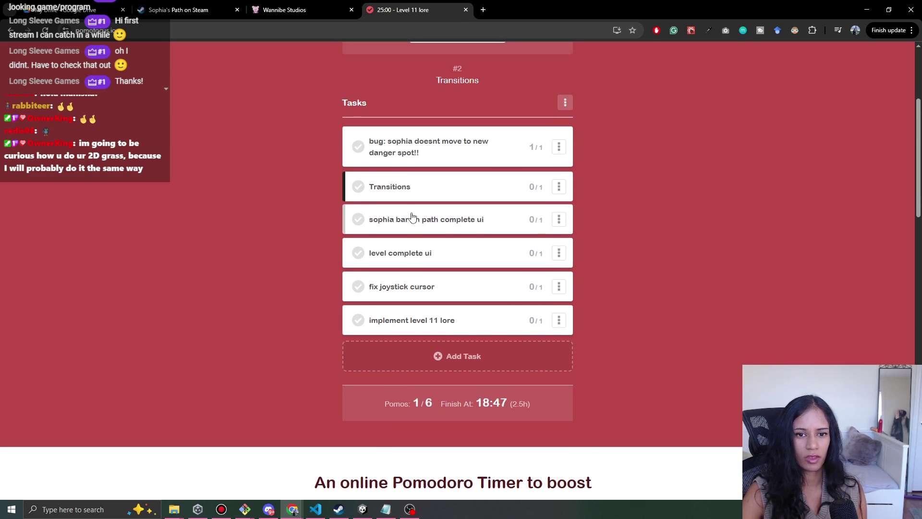
scroll(365, 228, "up", 1)
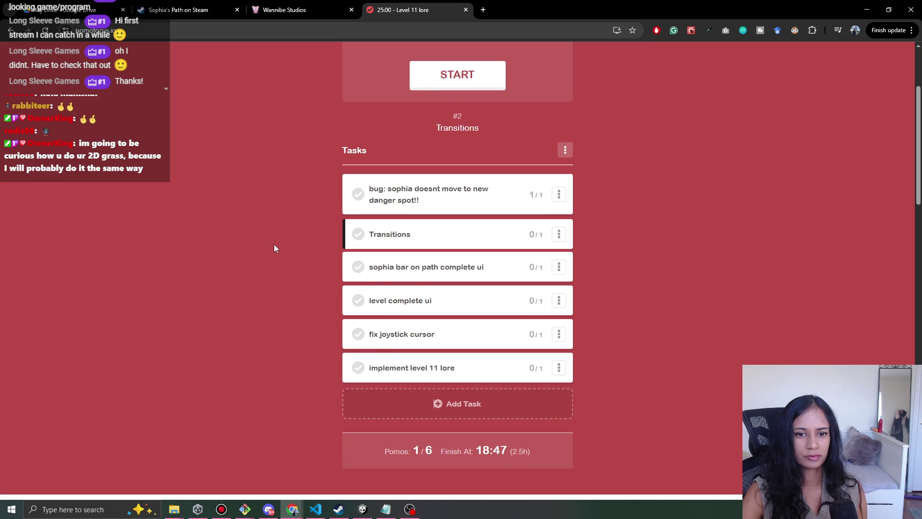
left_click(372, 507)
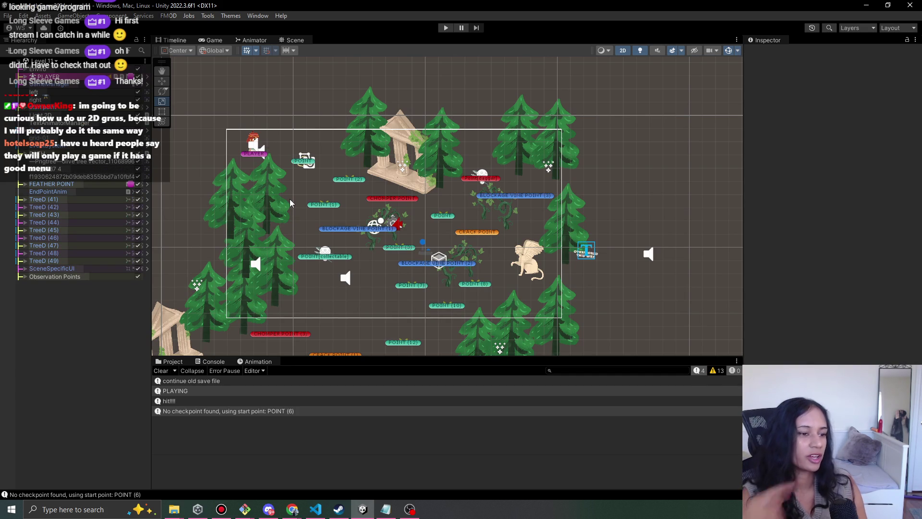
Load Level 6 from the Hierarchy scene dropdown and start Play mode.
left_click(56, 62)
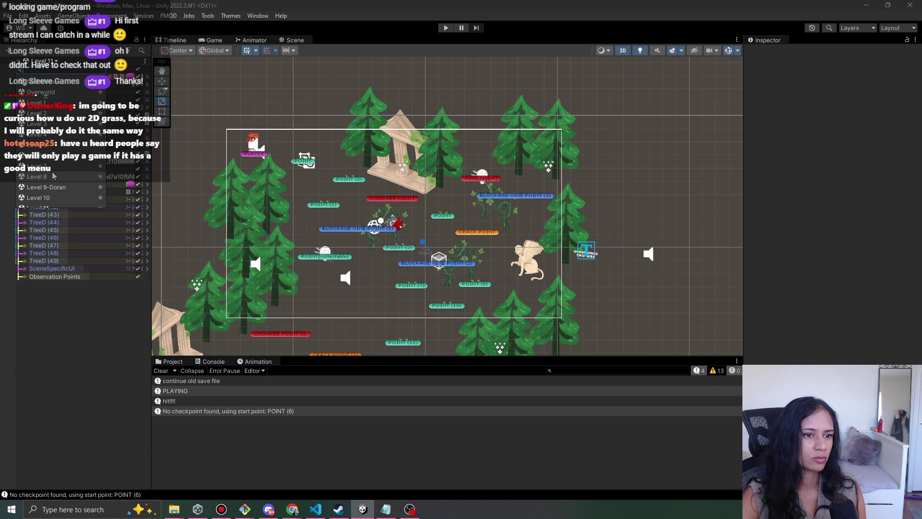
left_click(72, 155)
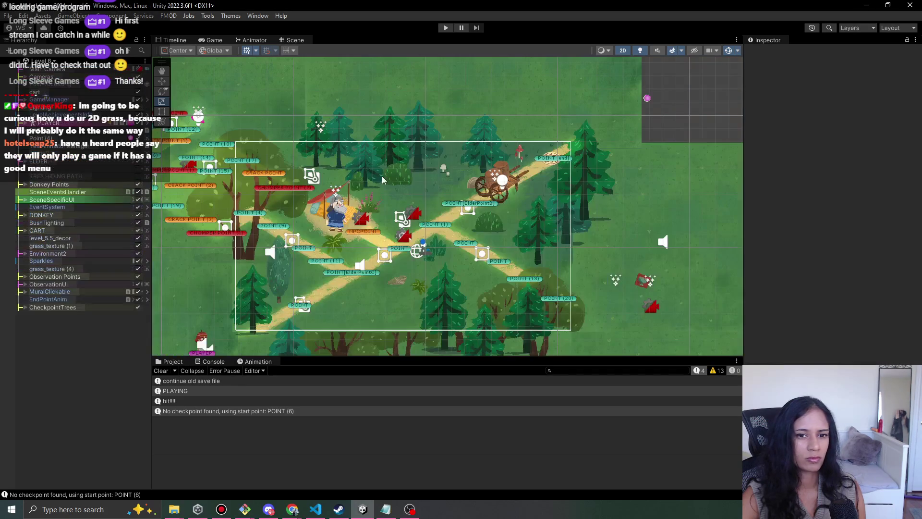
left_click(449, 27)
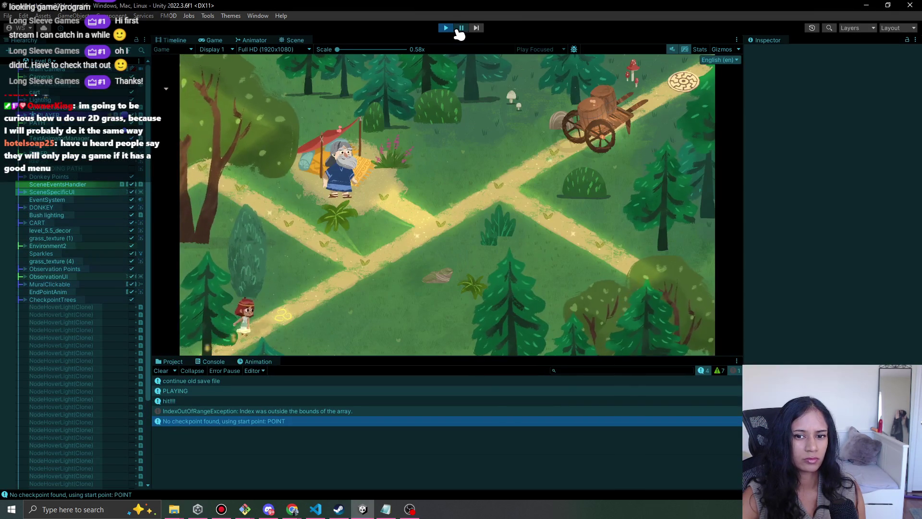
Exit Play mode on Level 6 and clear all Console messages.
left_click(452, 27)
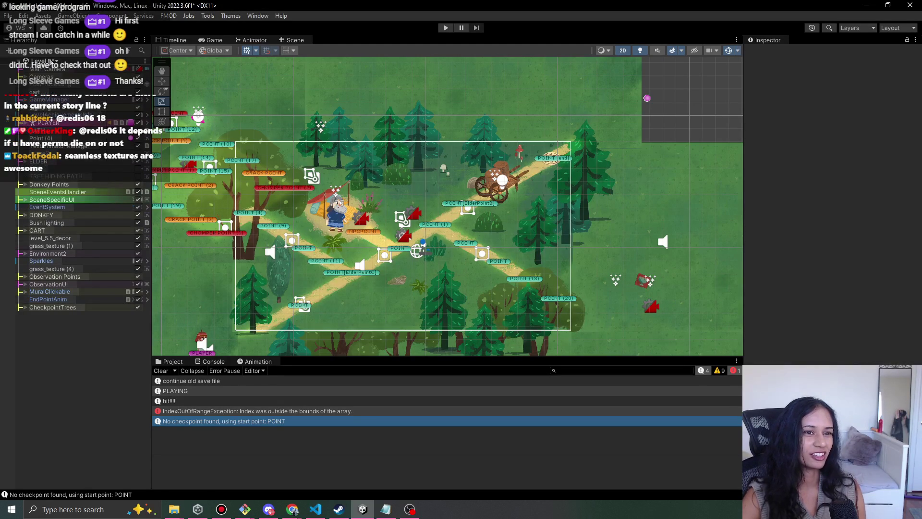
left_click(56, 61)
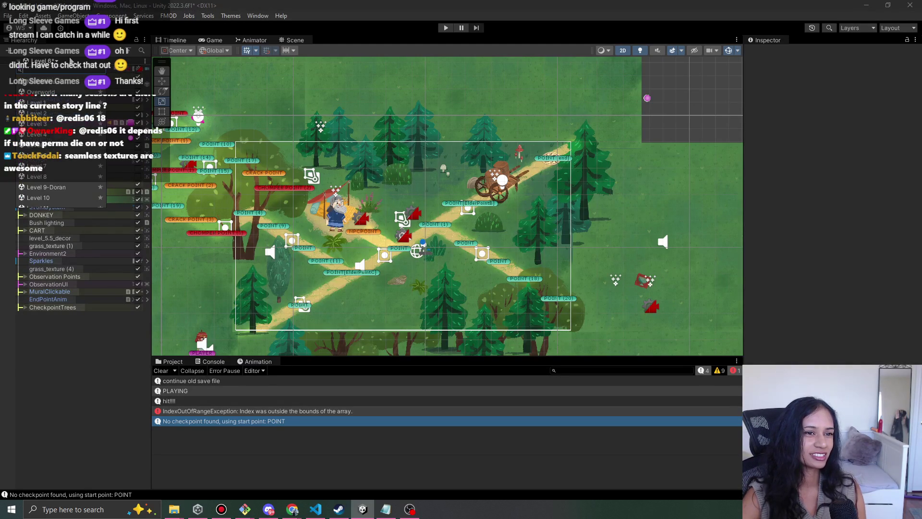
scroll(446, 259, "up", 3)
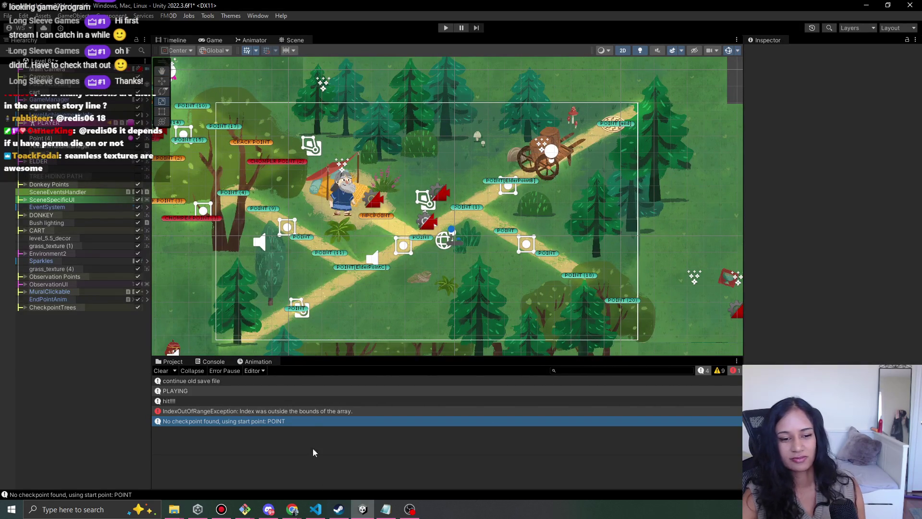
left_click(160, 371)
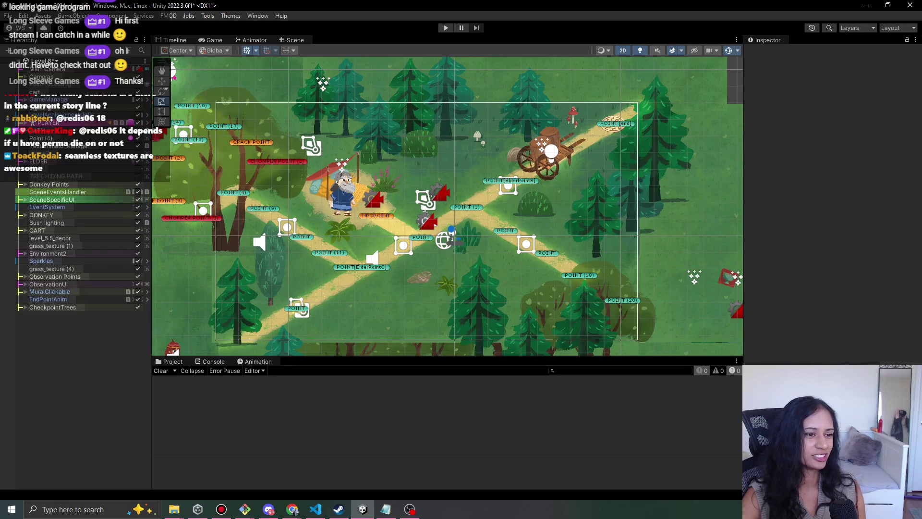
Drag 'implement level 11 lore' to second place below the bug task, then return to Unity.
mouse_move(301, 509)
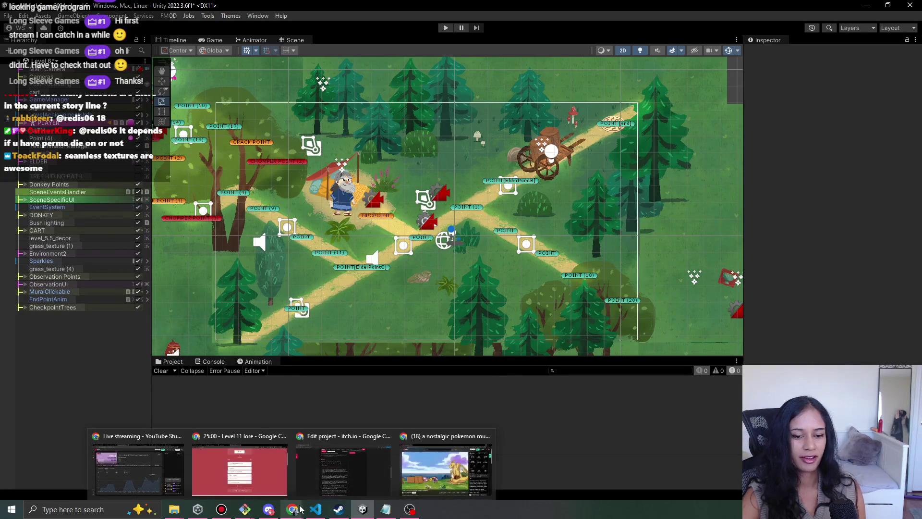
left_click(267, 476)
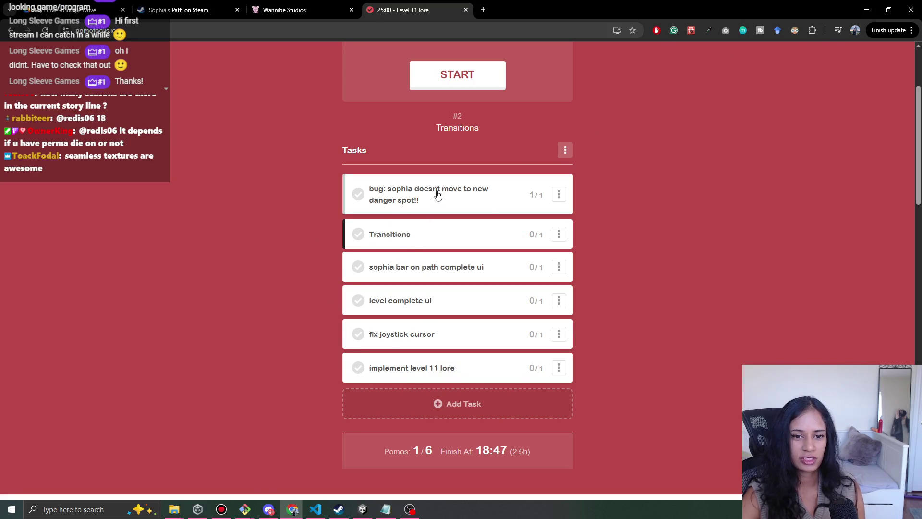
mouse_move(427, 370)
left_mouse_down()
mouse_move(454, 283)
mouse_move(445, 235)
left_mouse_up()
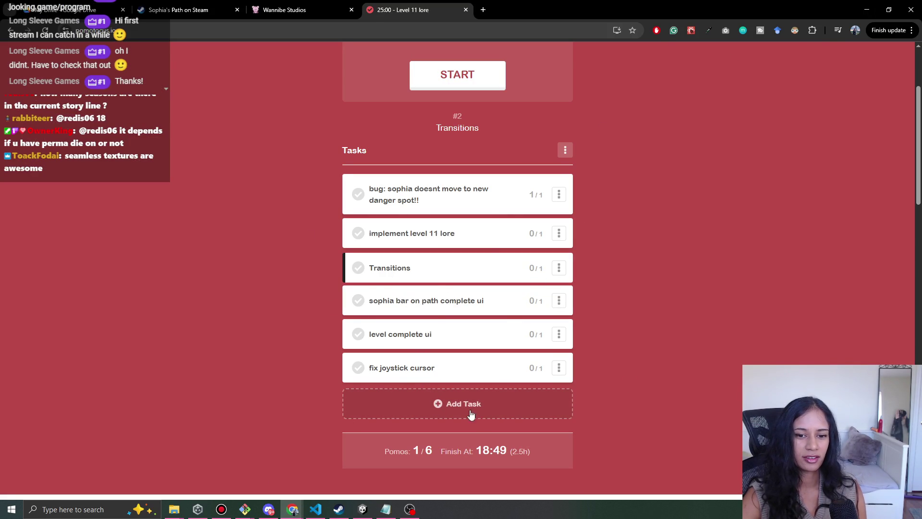
left_click(362, 511)
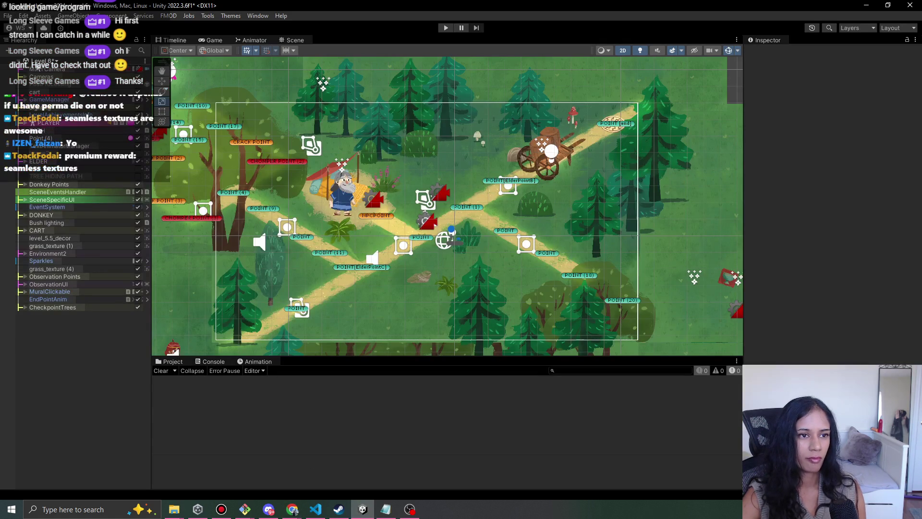
Switch to the Level 7 scene, saving Level 6's changes, then minimize Unity.
left_click(48, 63)
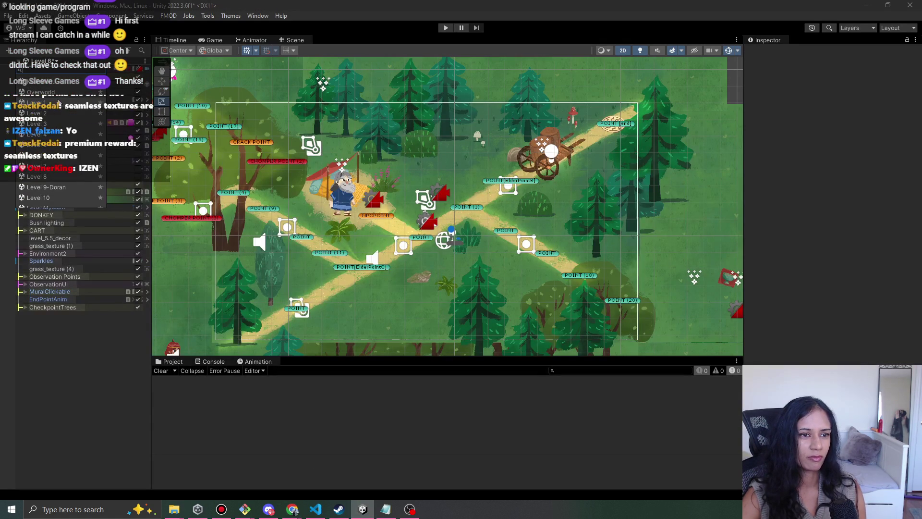
left_click(46, 165)
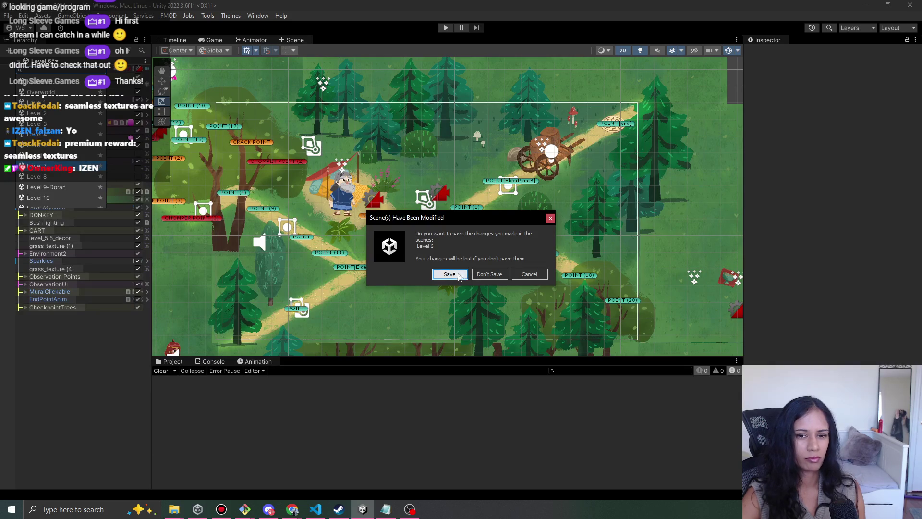
left_click(439, 276)
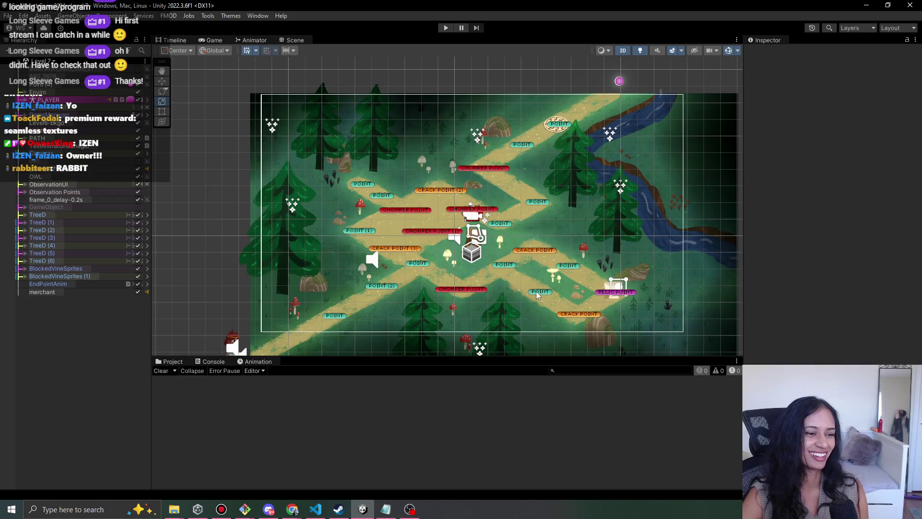
left_click(862, 5)
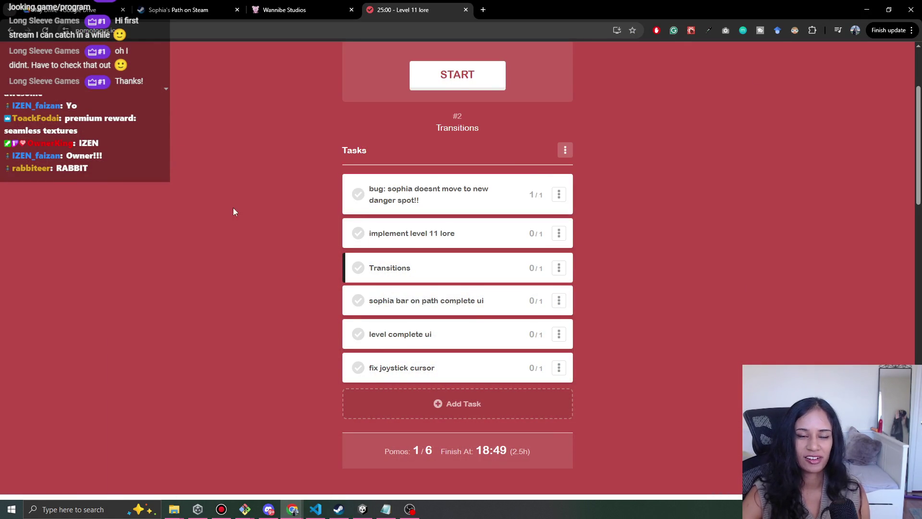
Scroll through the Pomofocus task list.
scroll(260, 238, "up", 3)
scroll(216, 220, "down", 7)
scroll(216, 220, "down", 5)
scroll(222, 247, "up", 15)
scroll(658, 287, "down", 2)
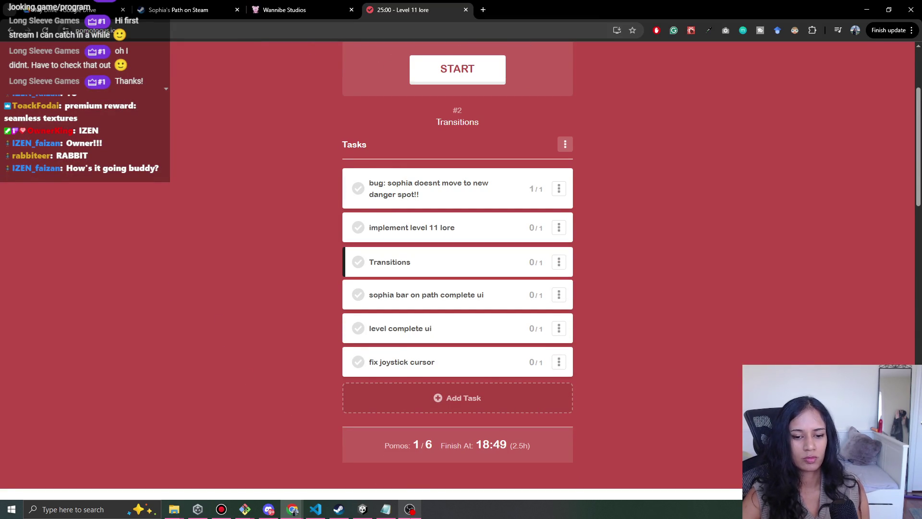
Close the Notepad window from the taskbar and minimize the browser.
mouse_move(386, 508)
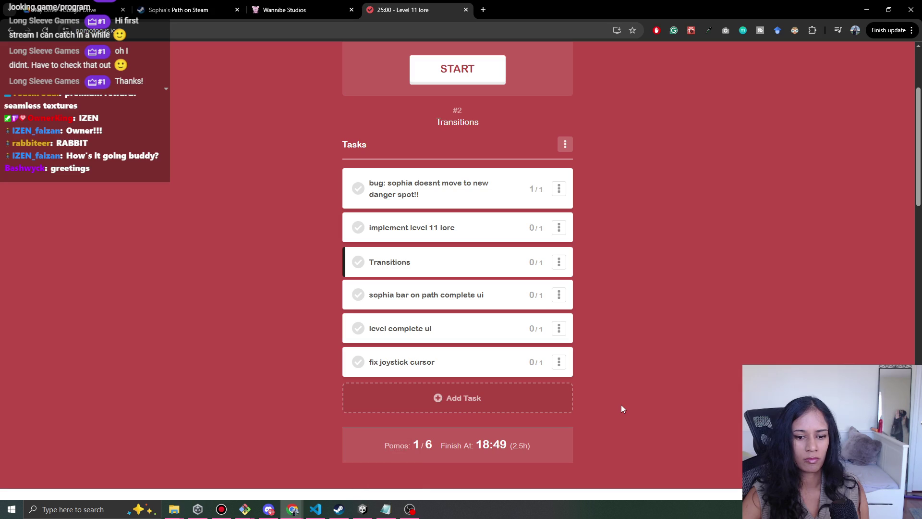
right_click(385, 509)
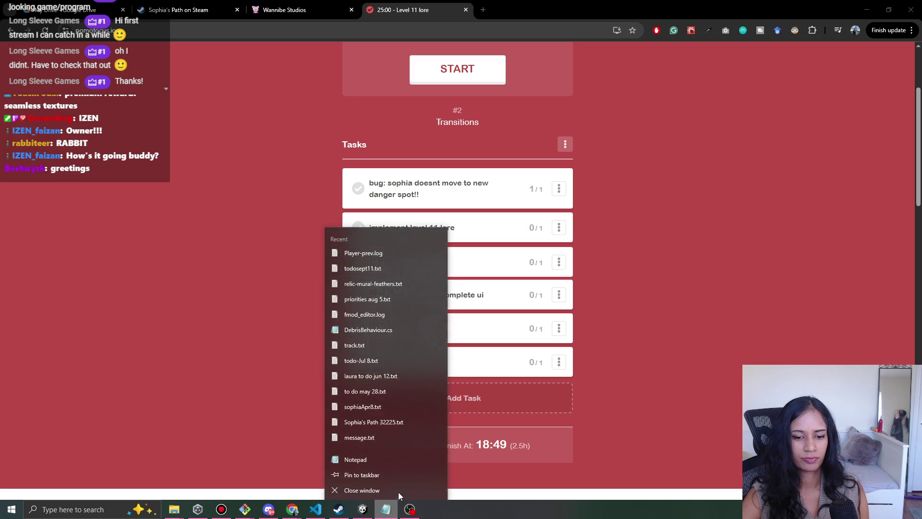
left_click(397, 488)
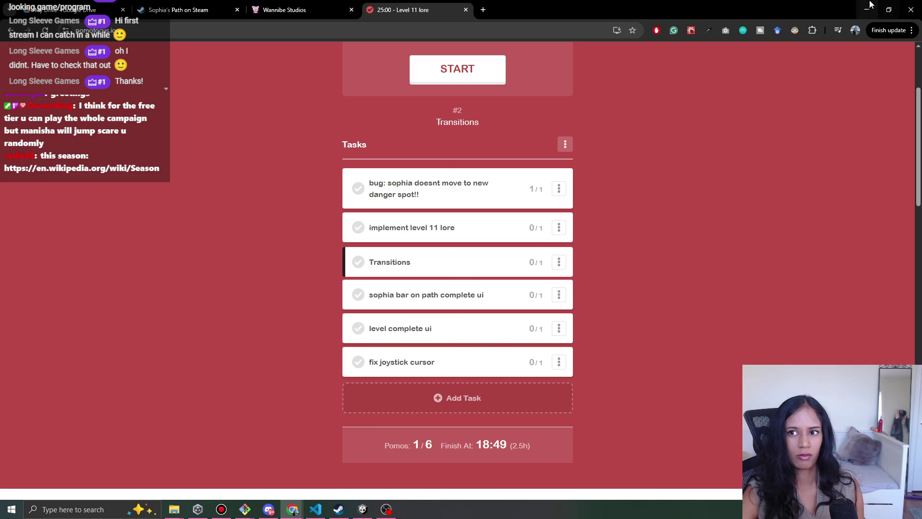
left_click(867, 9)
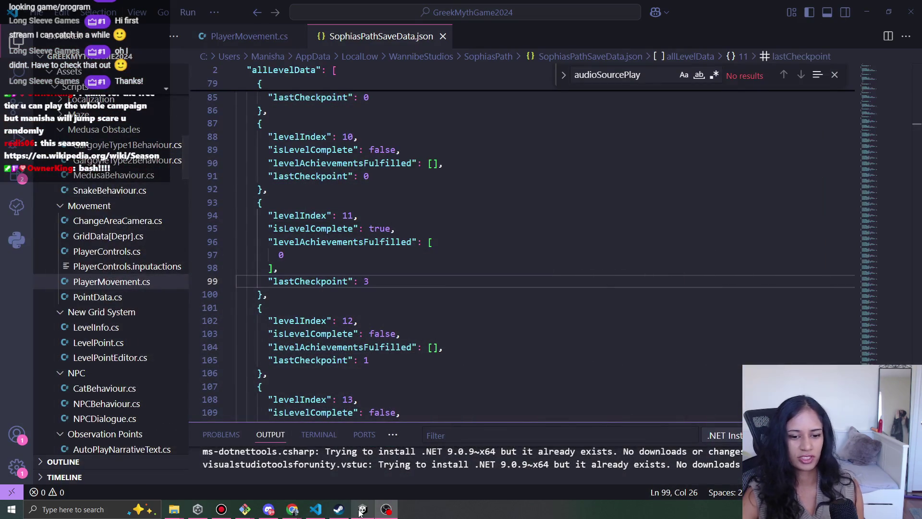
Return to Unity and start a Level 7 playtest.
left_click(363, 509)
left_click(445, 30)
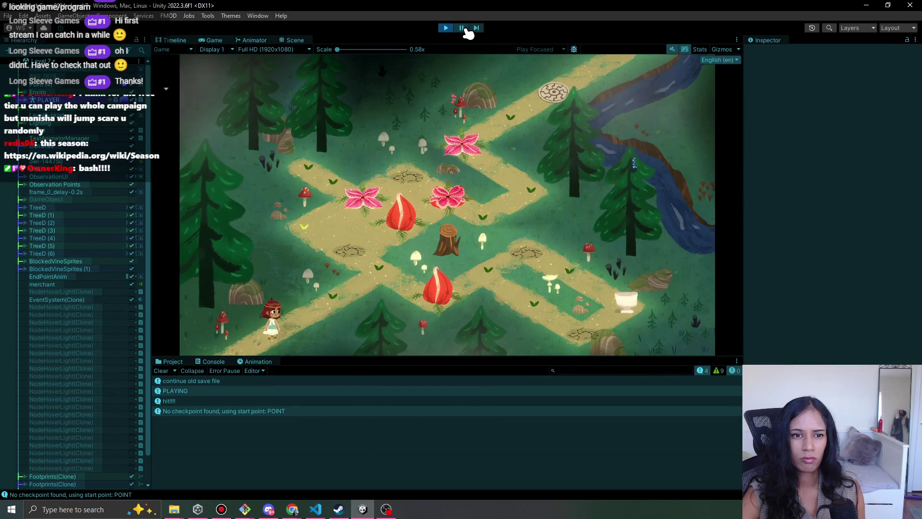
Pause and resume the Level 7 playtest twice, then stop it with Ctrl+P.
left_click(466, 30)
left_click(466, 30)
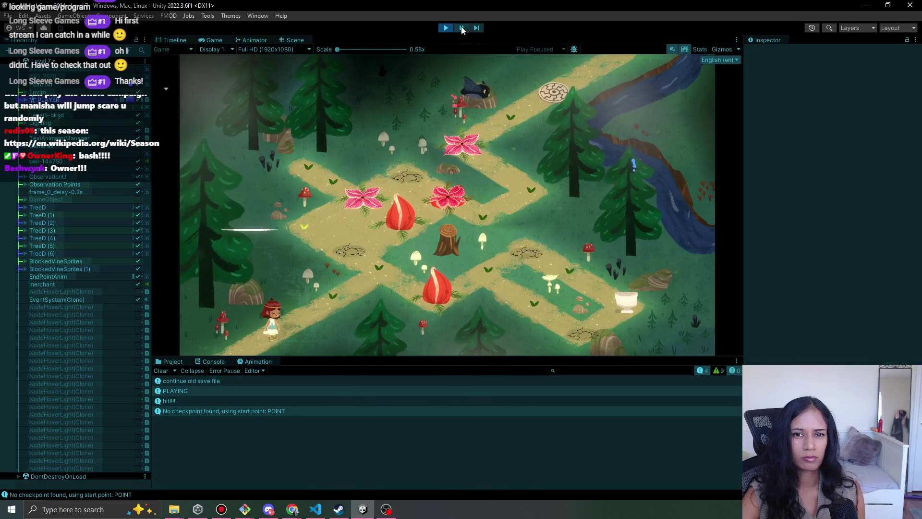
left_click(462, 29)
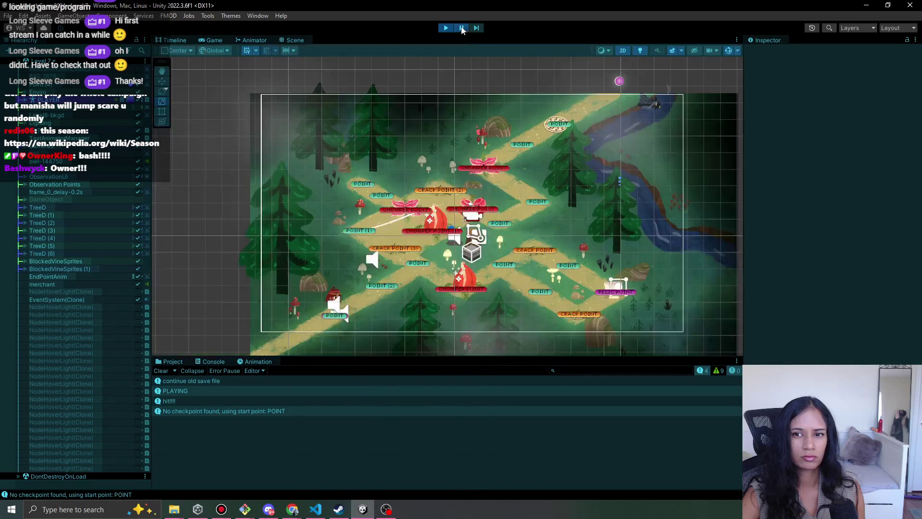
left_click(461, 29)
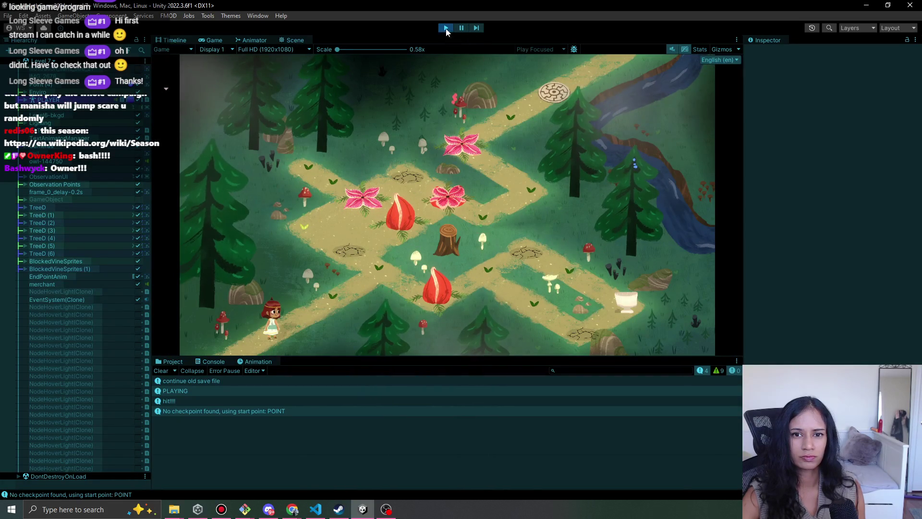
key("ctrl+p")
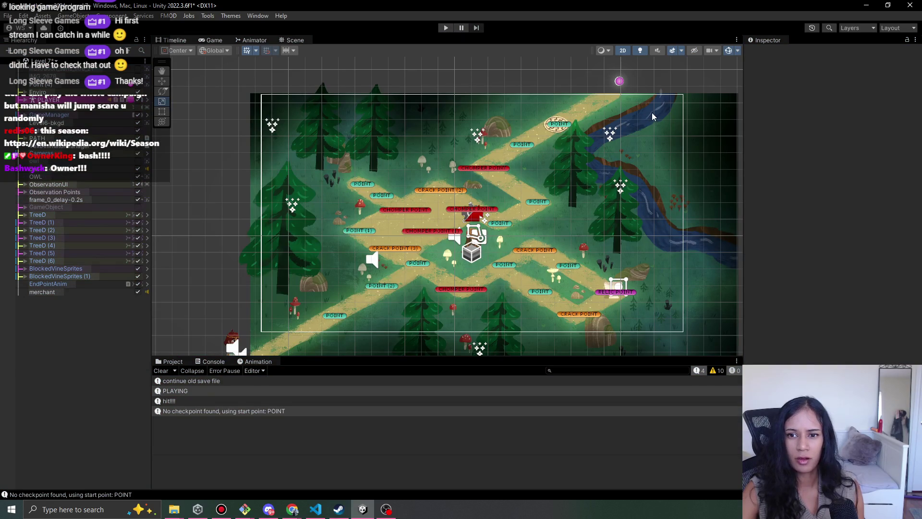
Lower the river animated sprite's sorting order and play-test the change.
left_click(650, 112)
left_click(655, 106)
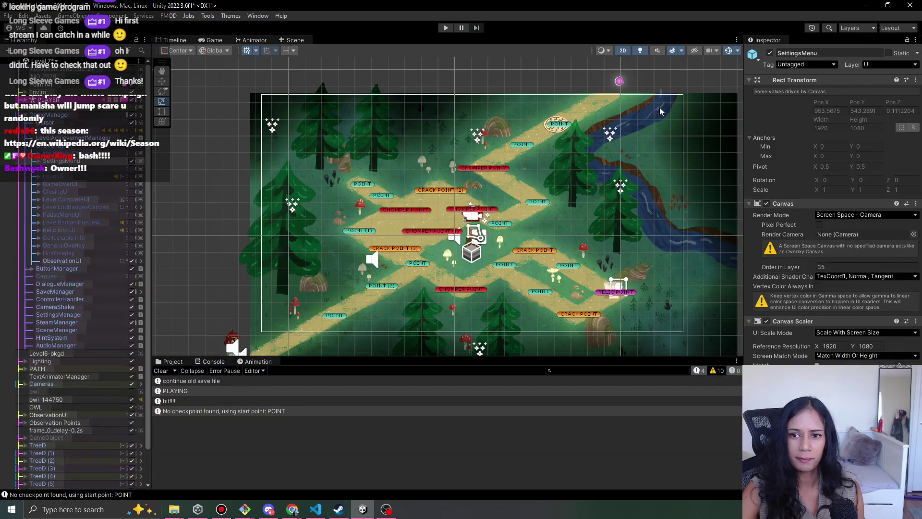
left_click(660, 111)
left_click_drag(799, 220, 787, 220)
left_click(447, 27)
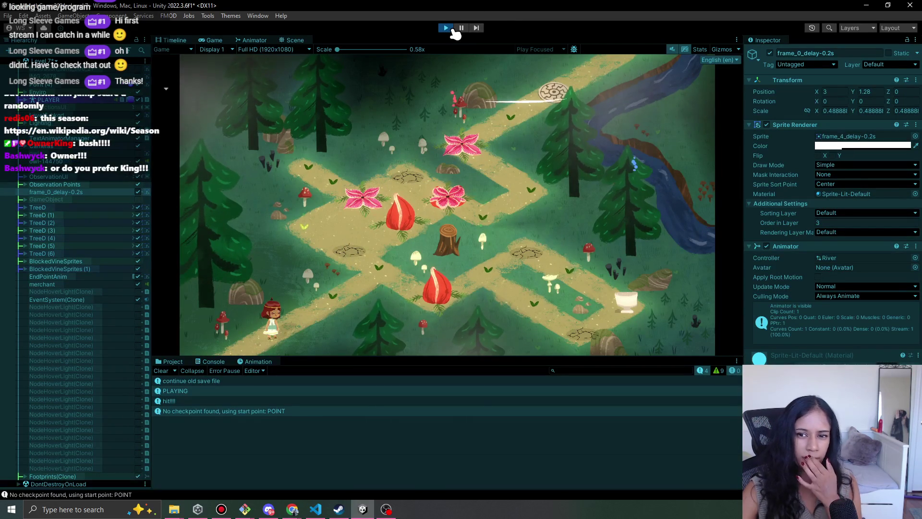
left_click(450, 29)
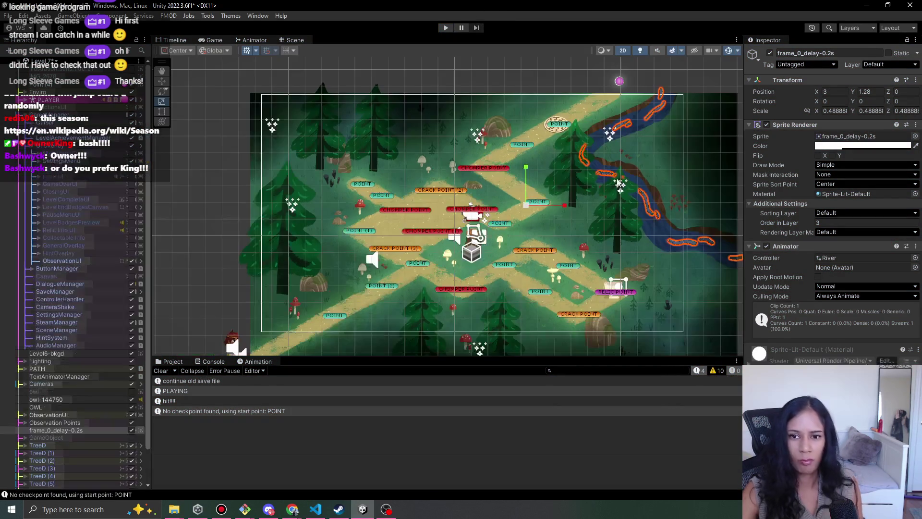
Drag the River observation point down beside the river to about X 4.9, Y 3.92.
left_click(618, 192)
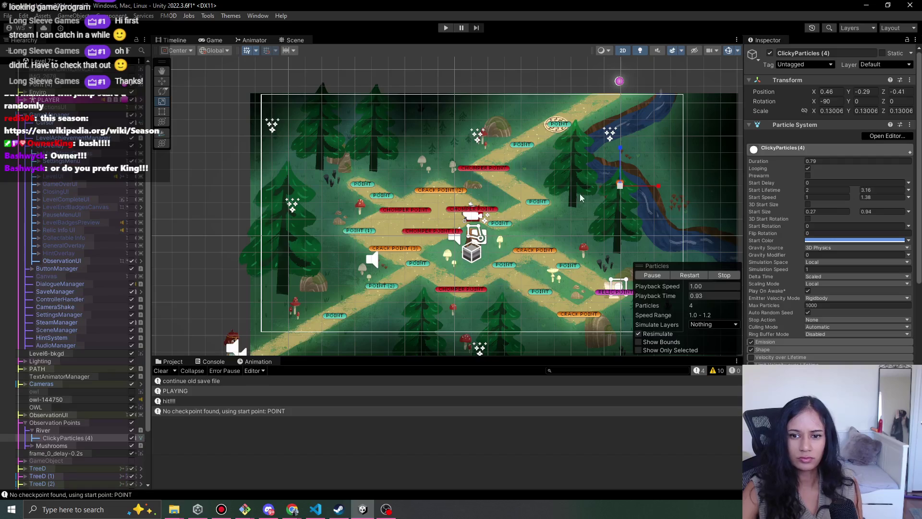
left_click(68, 431)
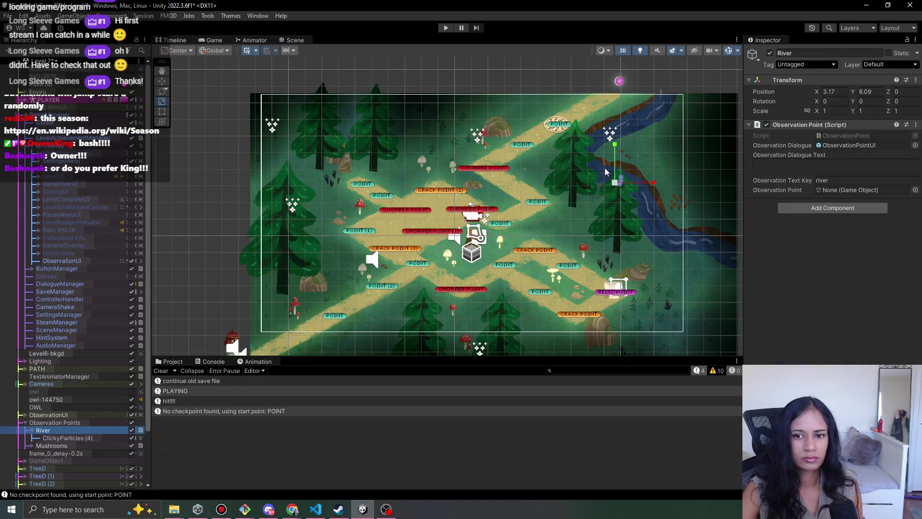
left_click(162, 81)
left_click_drag(620, 178, 661, 231)
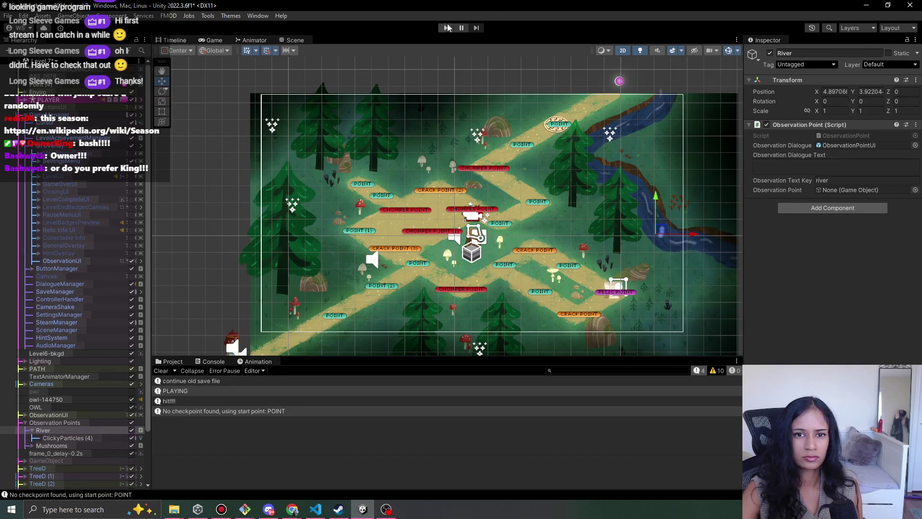
Start a fresh Level 7 playtest with the moved River point and dismiss the overlapping Wikipedia window.
left_click(447, 27)
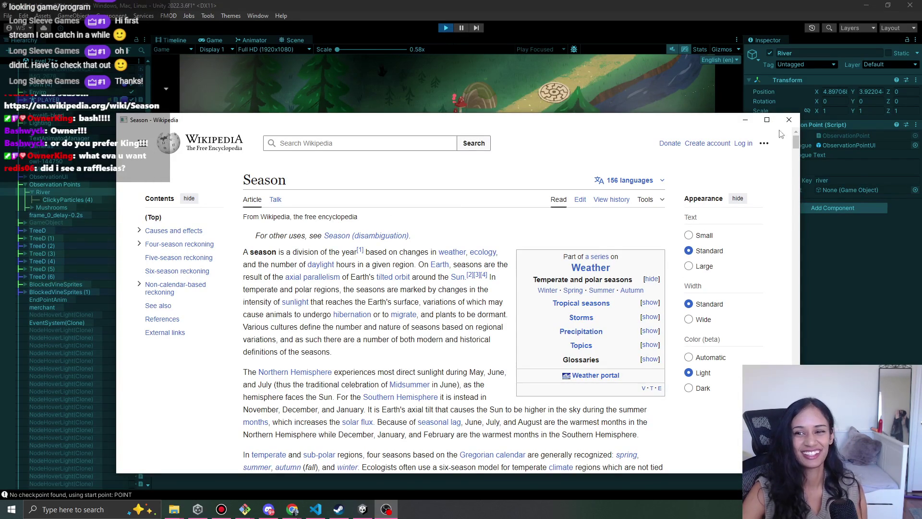
left_click(789, 120)
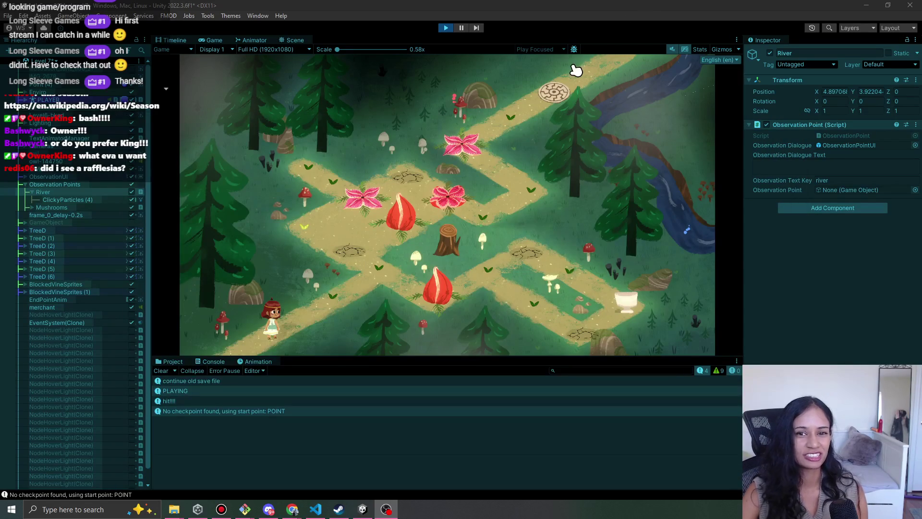
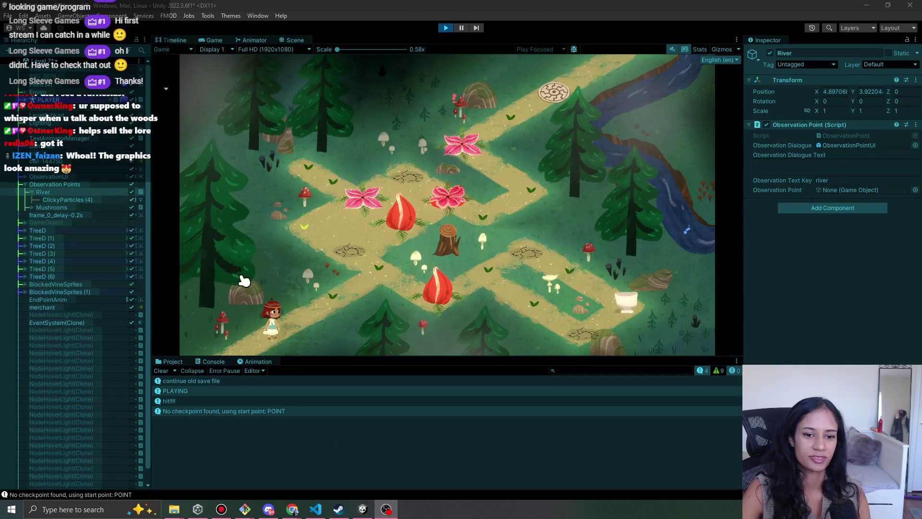
Walk the girl along the village paths to collect the Whispering Chalice relic and dismiss its popup.
left_click(353, 301)
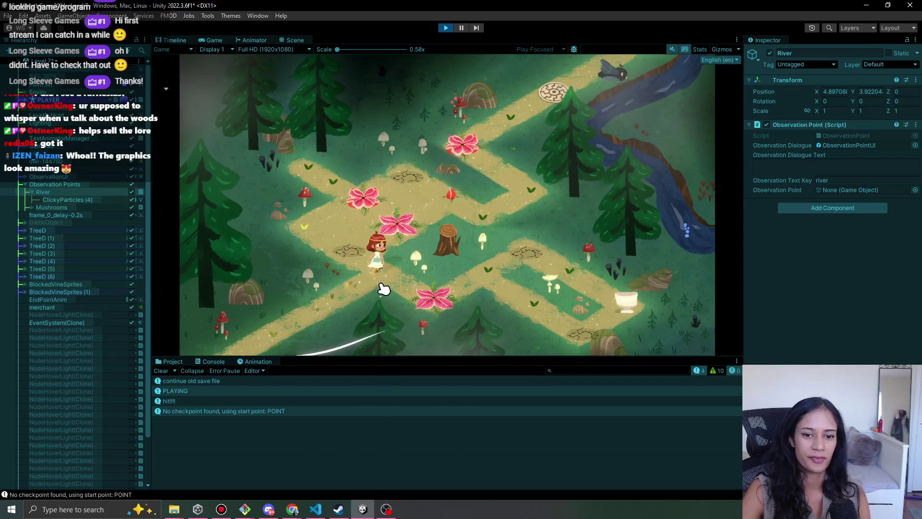
left_click(337, 302)
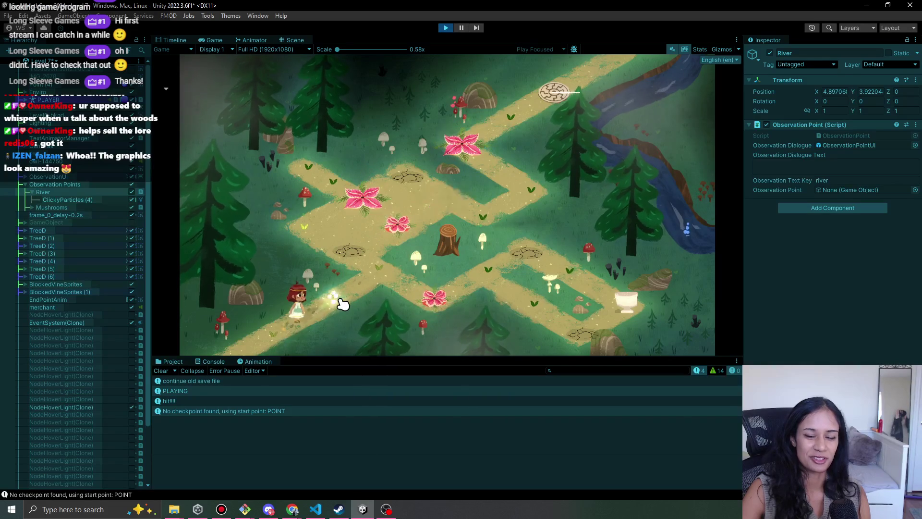
left_click(379, 276)
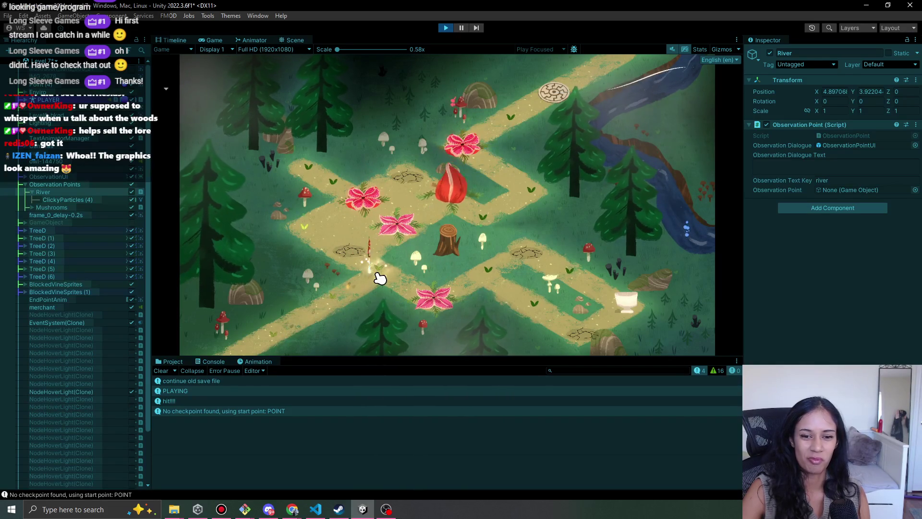
left_click(340, 304)
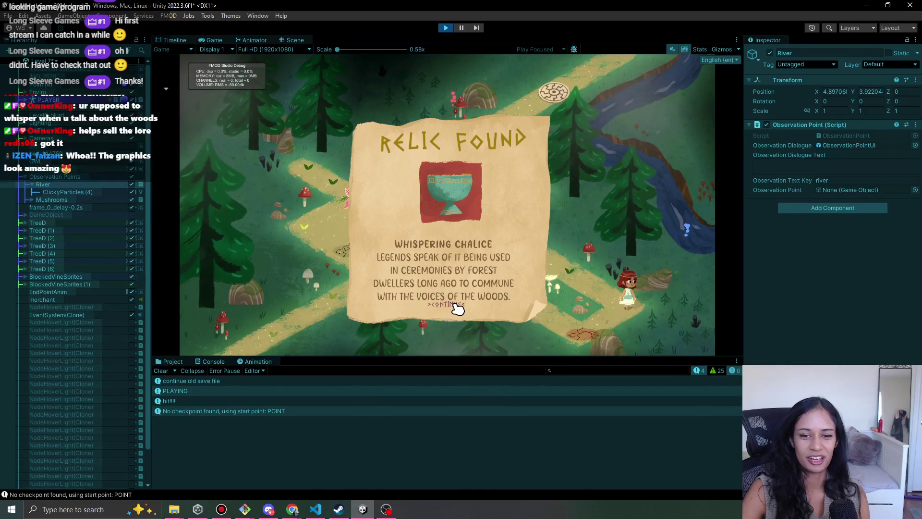
left_click(455, 305)
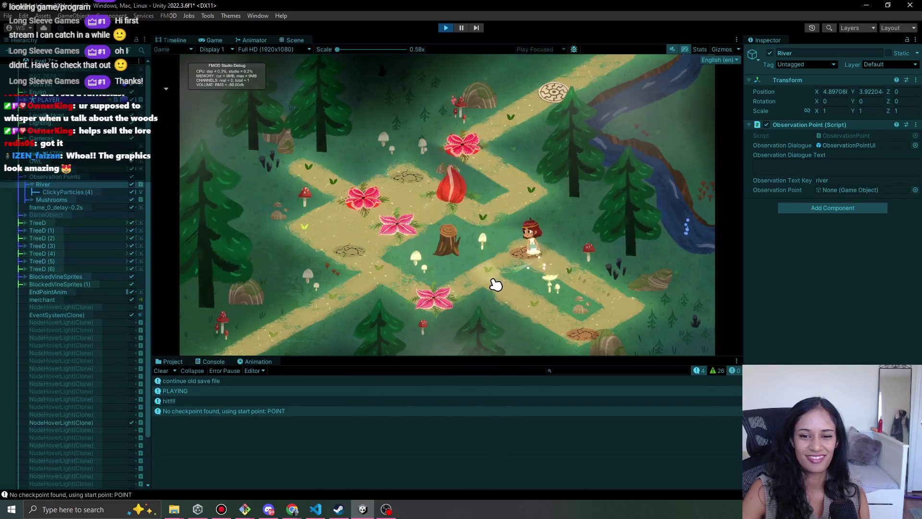
Walk her further up the path, then stop the playtest.
left_click(514, 298)
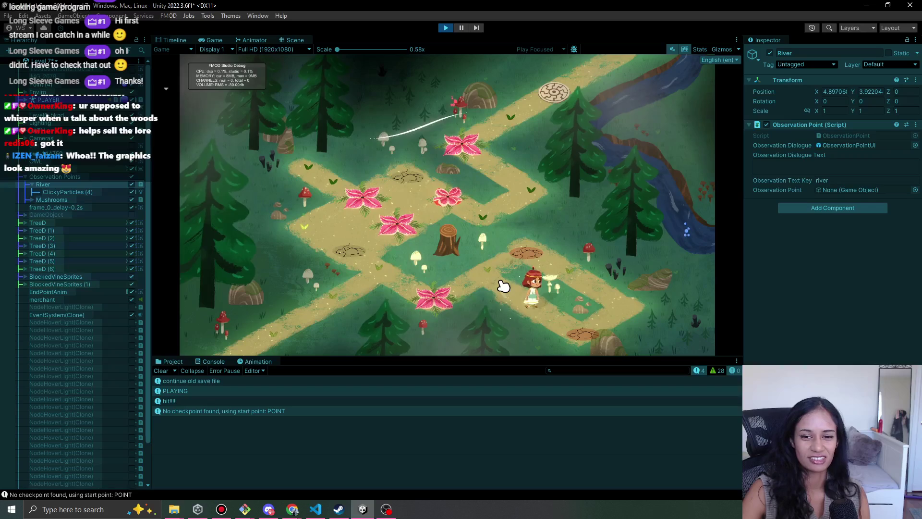
left_click(530, 303)
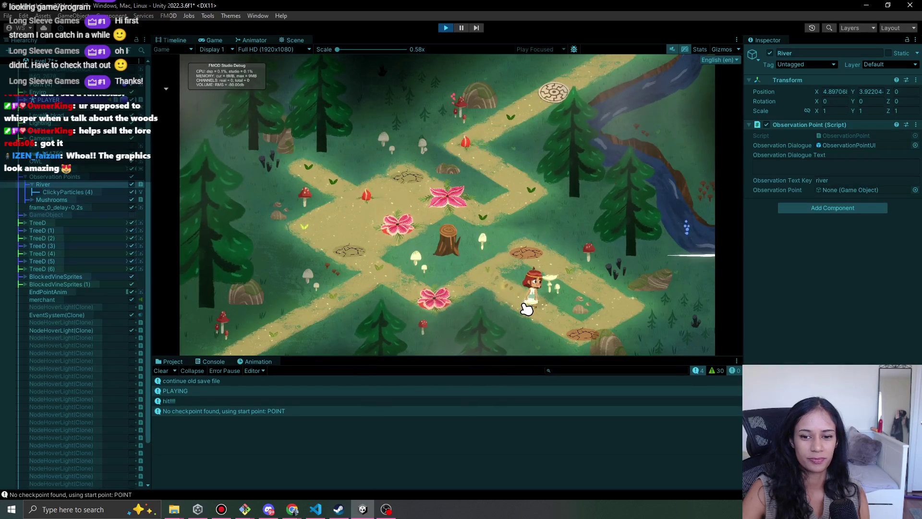
left_click(486, 269)
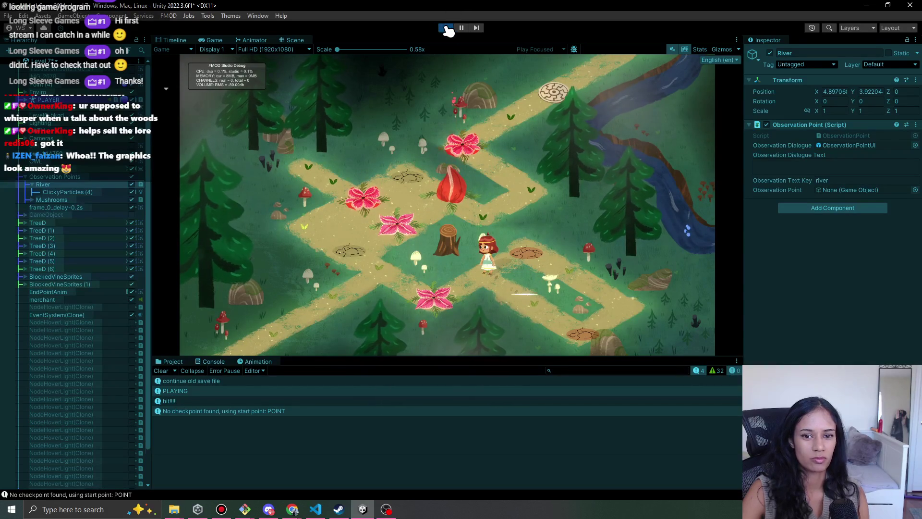
left_click(446, 27)
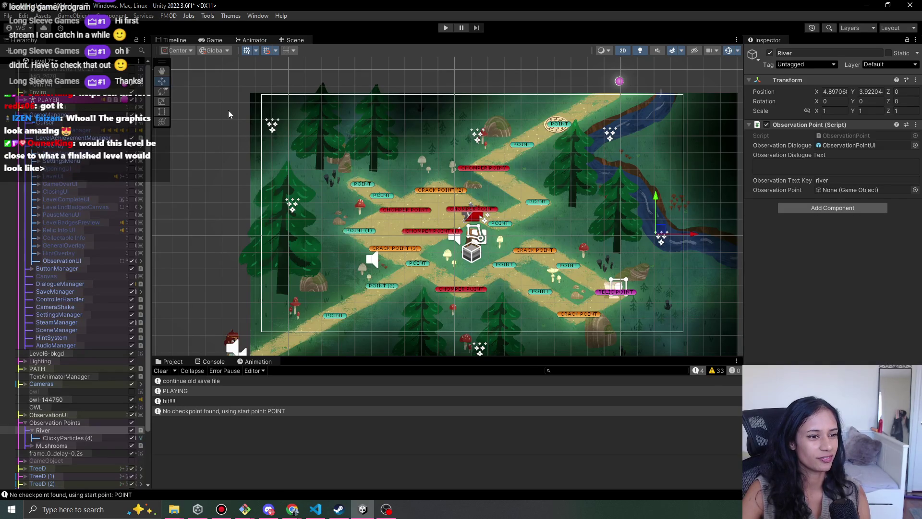
Save Level 7's changes, open the elder's tent-and-cart level from the scene list, and play it.
left_click(55, 67)
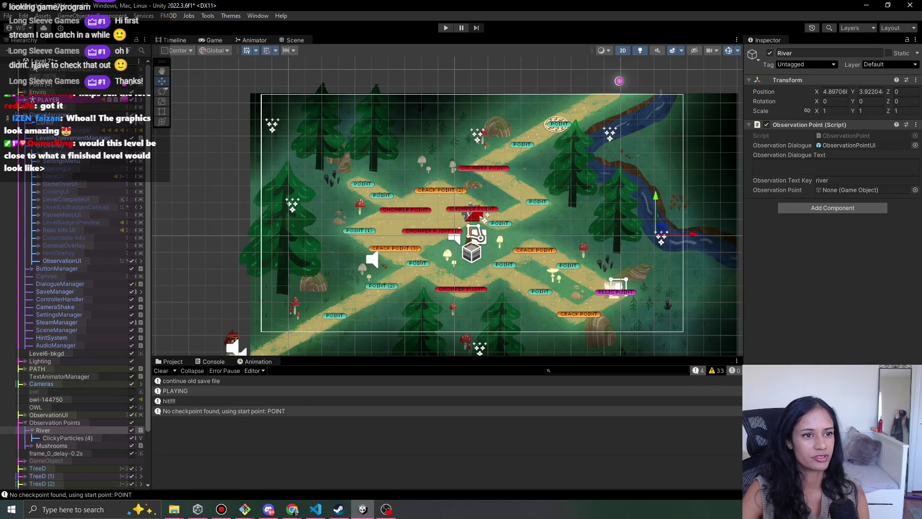
left_click(58, 160)
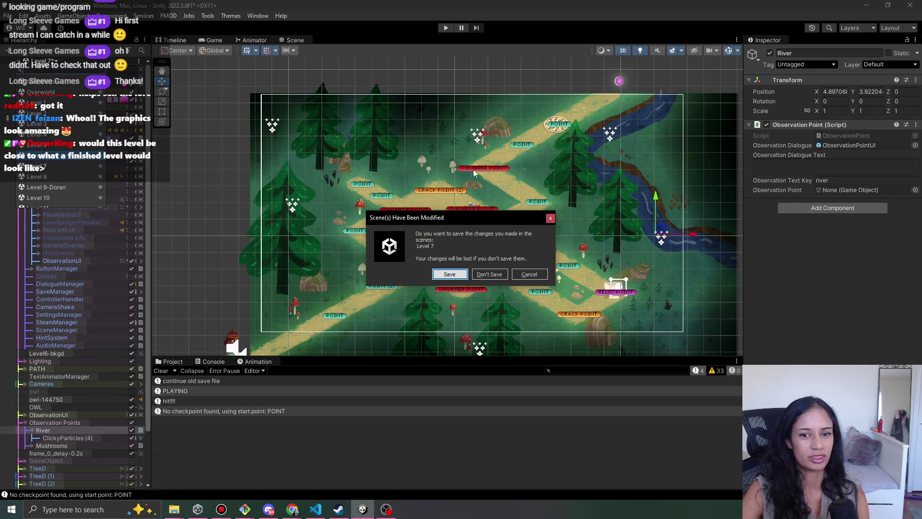
left_click(454, 277)
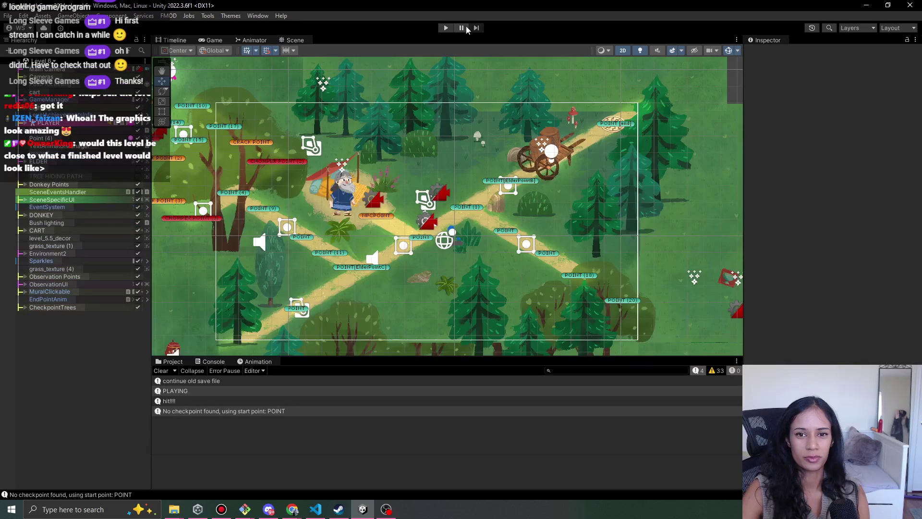
left_click(446, 28)
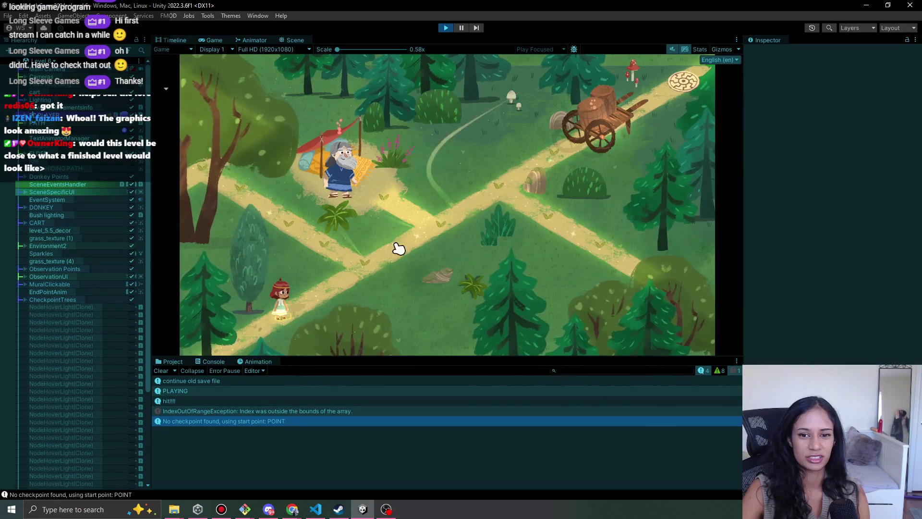
Check the elder's tent message, then stop and reopen the village level, saving changes.
left_click(339, 132)
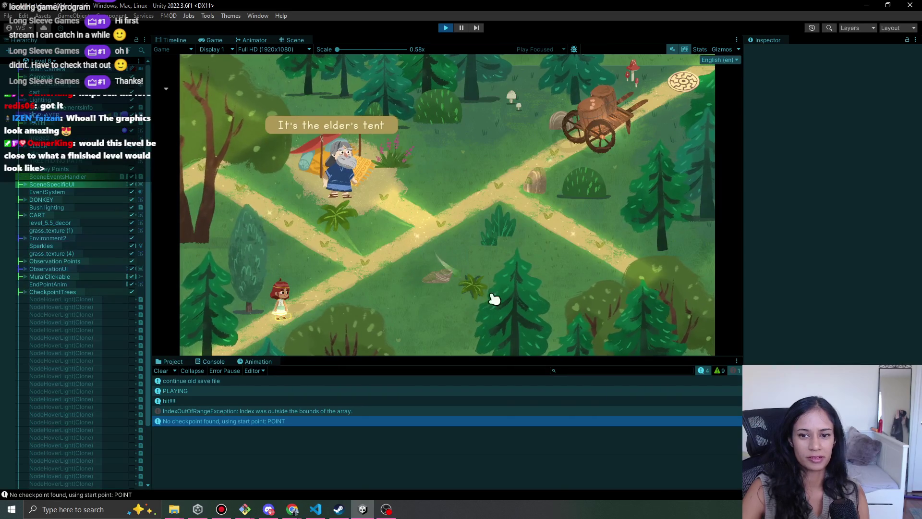
left_click(446, 27)
left_click(52, 62)
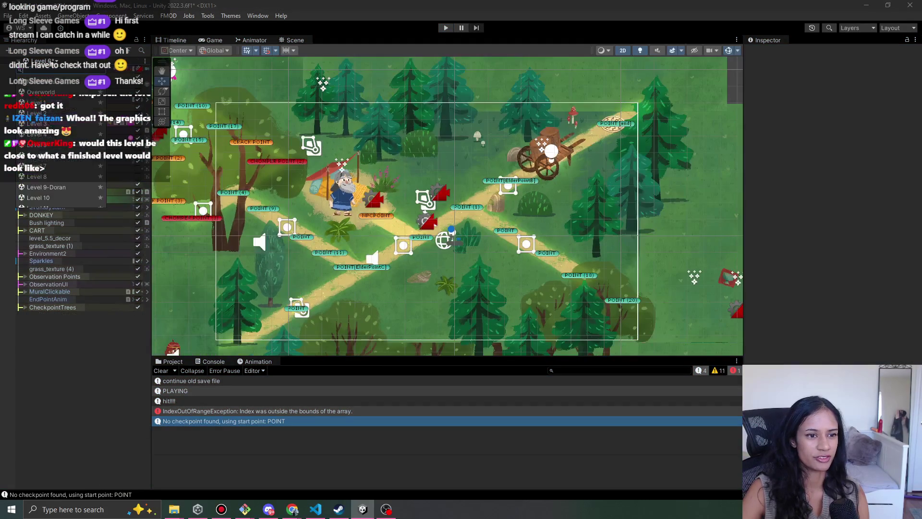
left_click(47, 166)
left_click(446, 273)
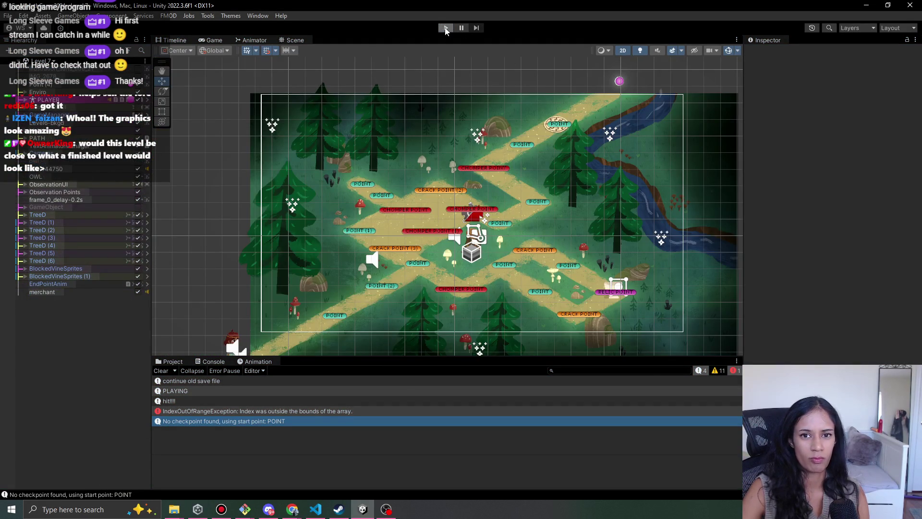
Playtest the village level again up to the cracked mud patch, then stop and pan the Scene view.
left_click(445, 28)
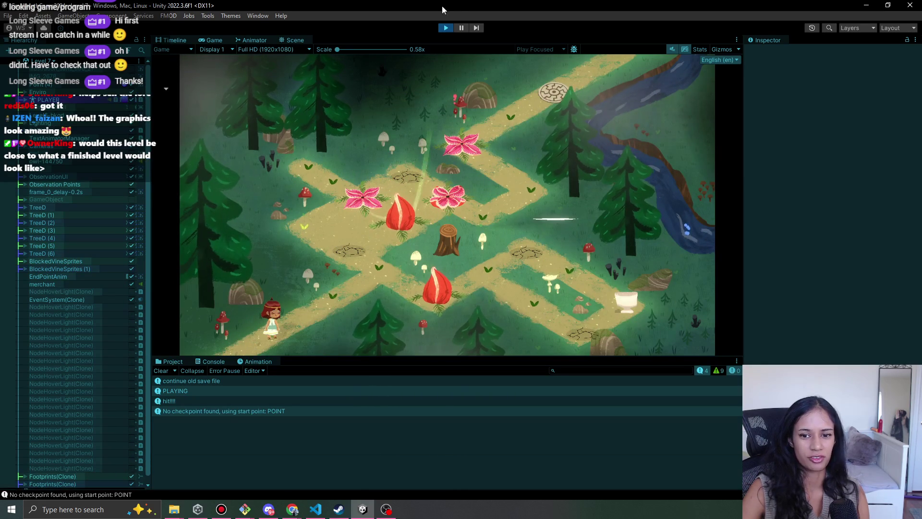
left_click(361, 259)
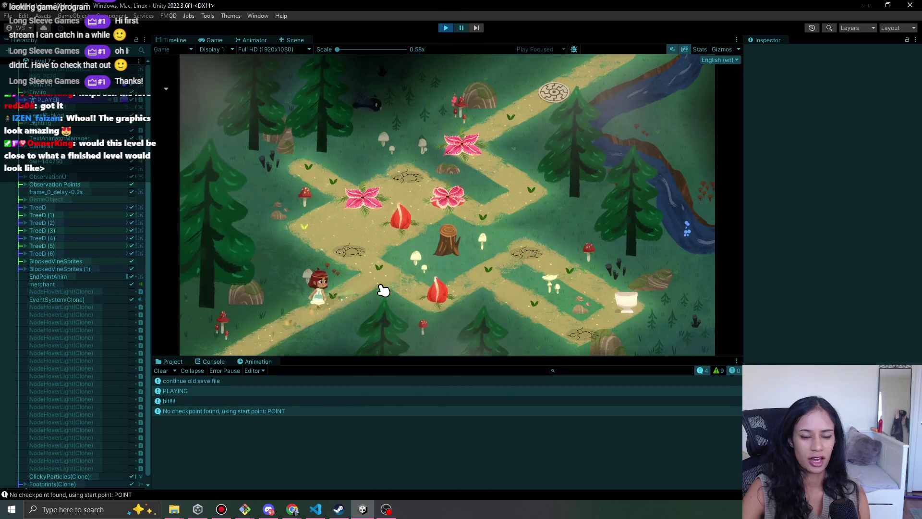
left_click(343, 255)
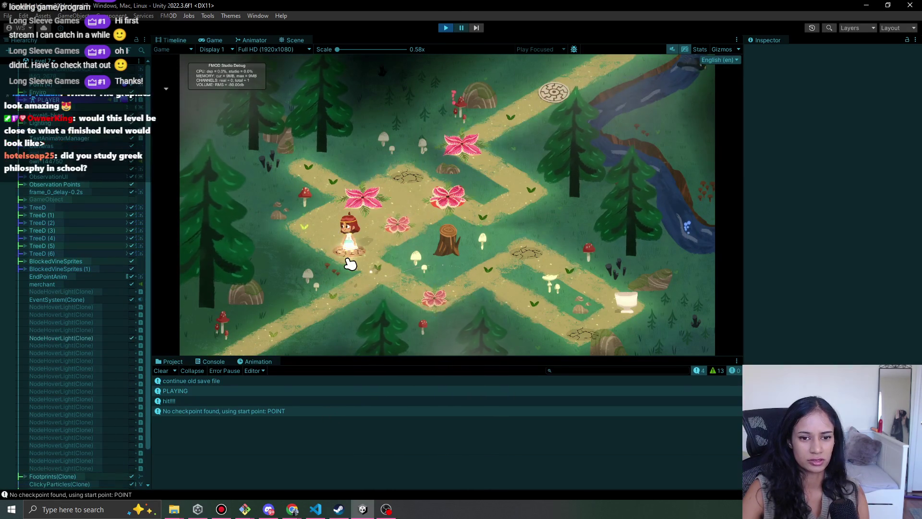
left_click(350, 250)
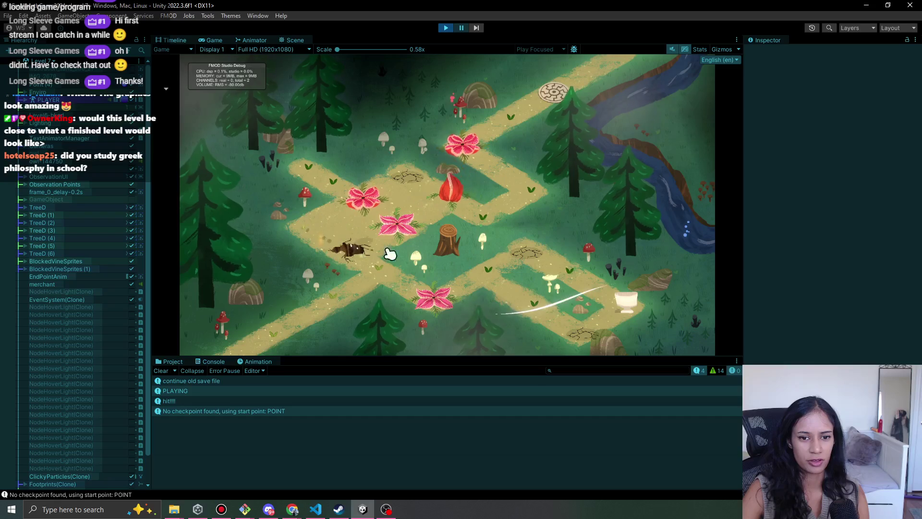
left_click(444, 30)
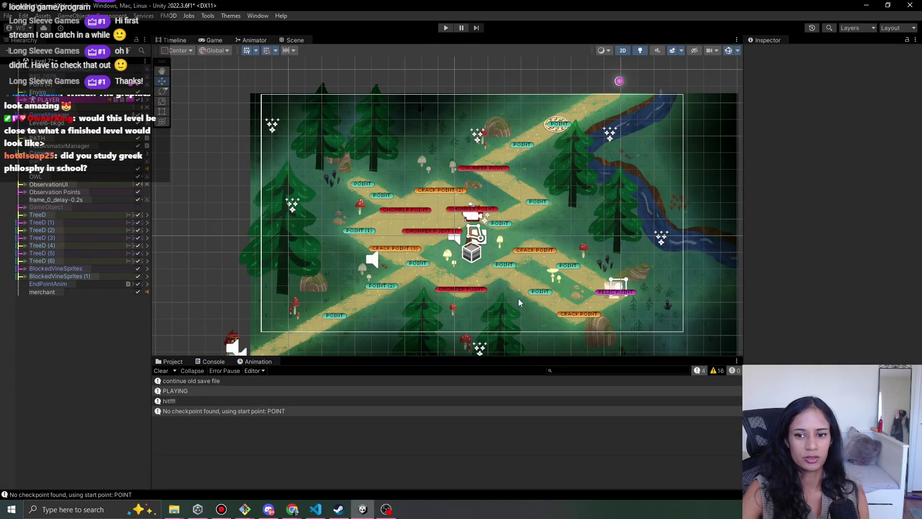
mouse_move(429, 257)
left_mouse_down()
mouse_move(333, 240)
mouse_move(318, 218)
mouse_move(387, 205)
left_mouse_up()
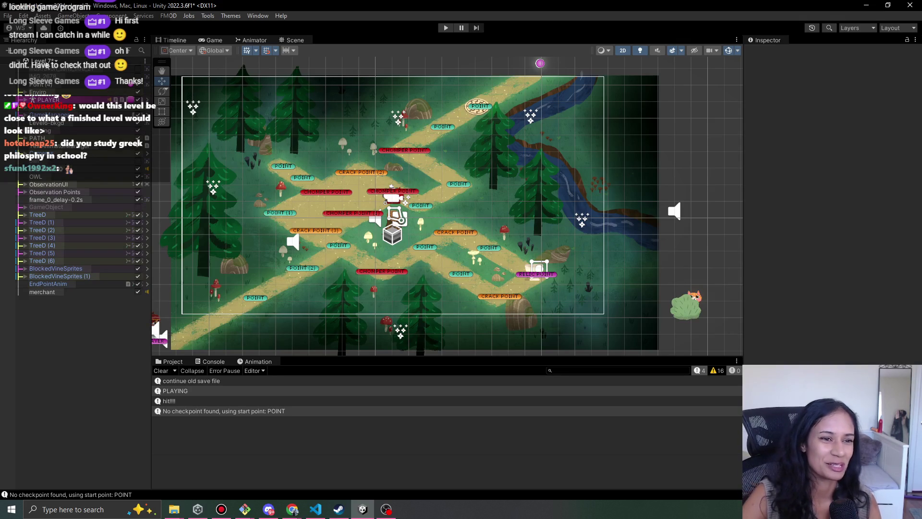
mouse_move(293, 510)
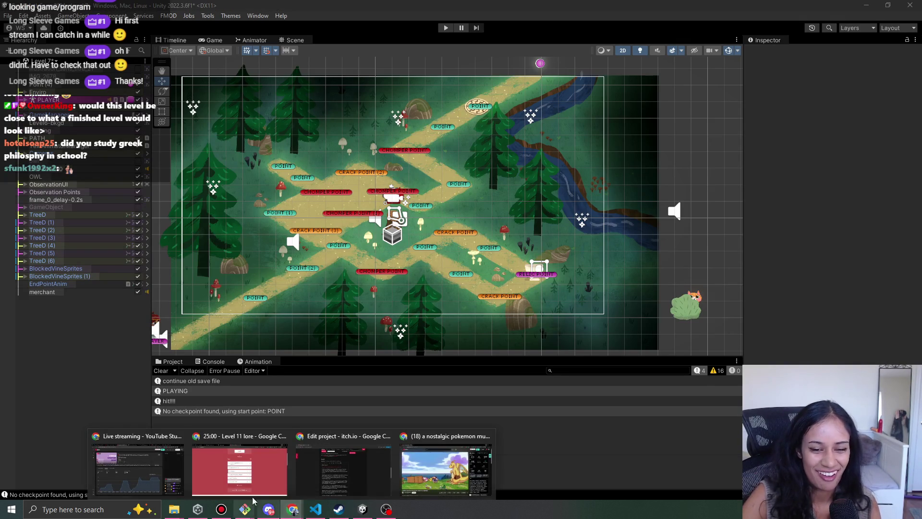
left_click(255, 470)
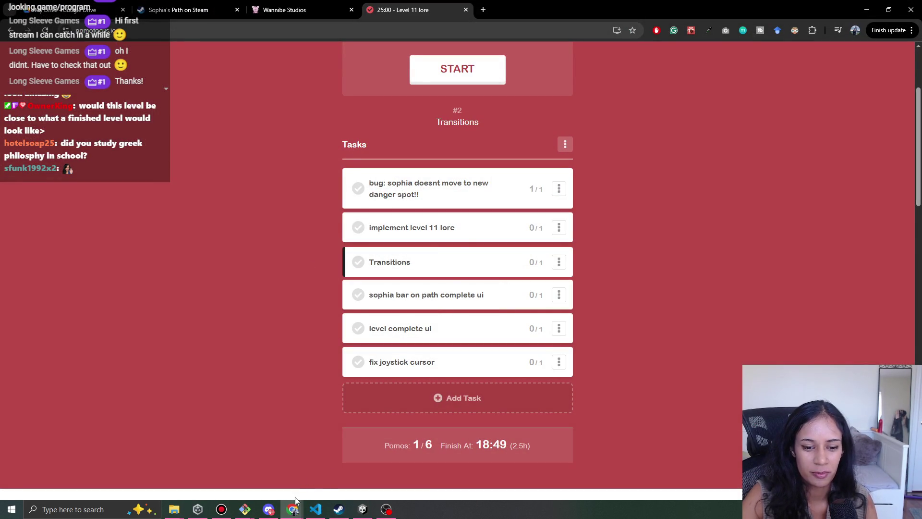
mouse_move(364, 511)
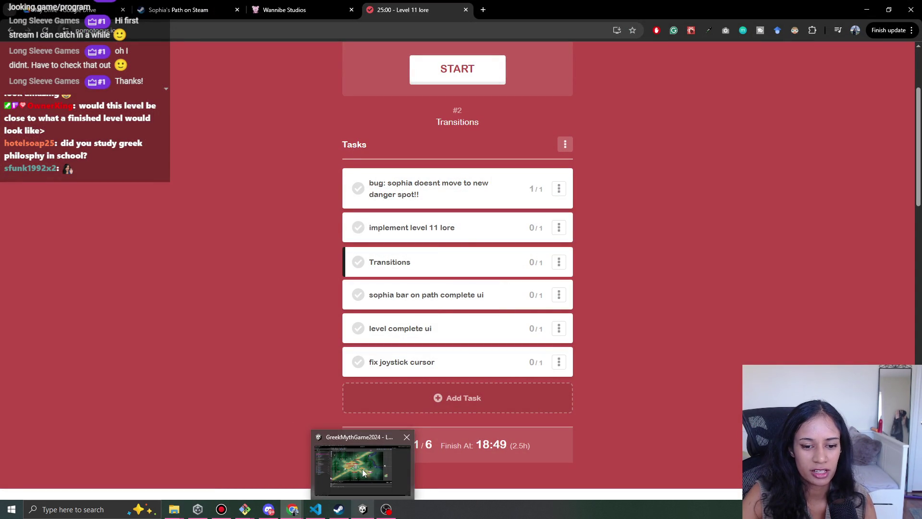
left_click(363, 509)
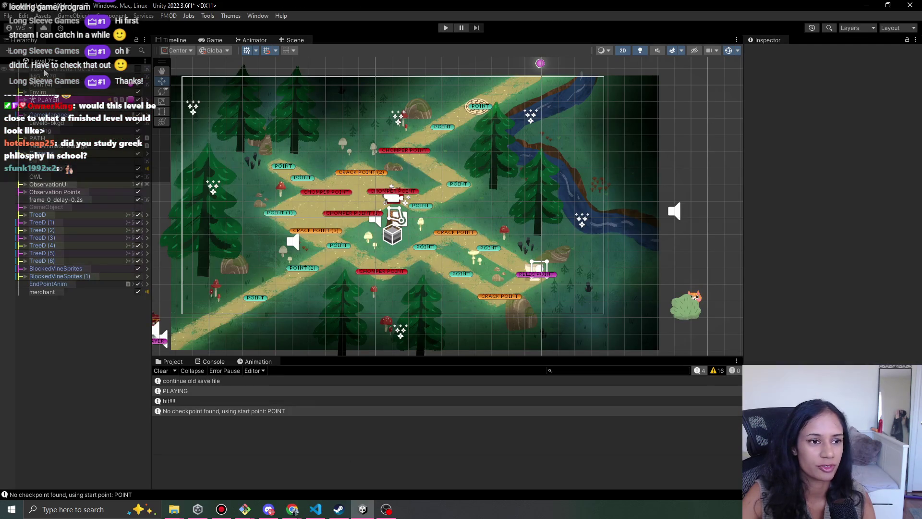
left_click(44, 73)
scroll(61, 120, "up", 5)
scroll(61, 120, "down", 6)
scroll(65, 146, "down", 7)
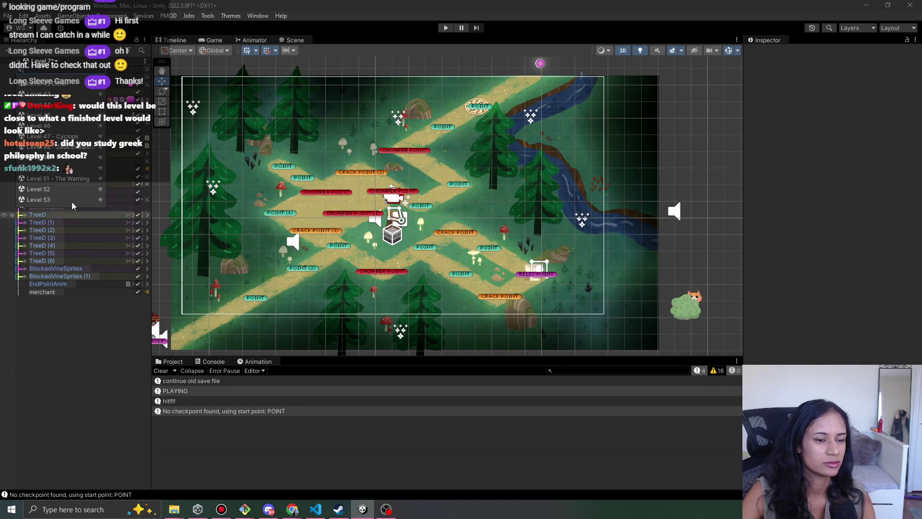
scroll(72, 169, "down", 3)
scroll(71, 169, "down", 5)
scroll(50, 199, "up", 5)
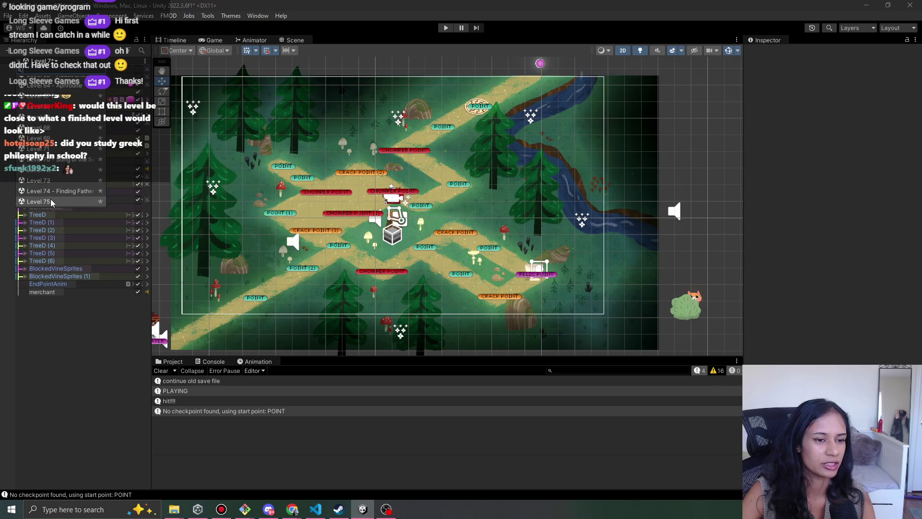
left_click(59, 197)
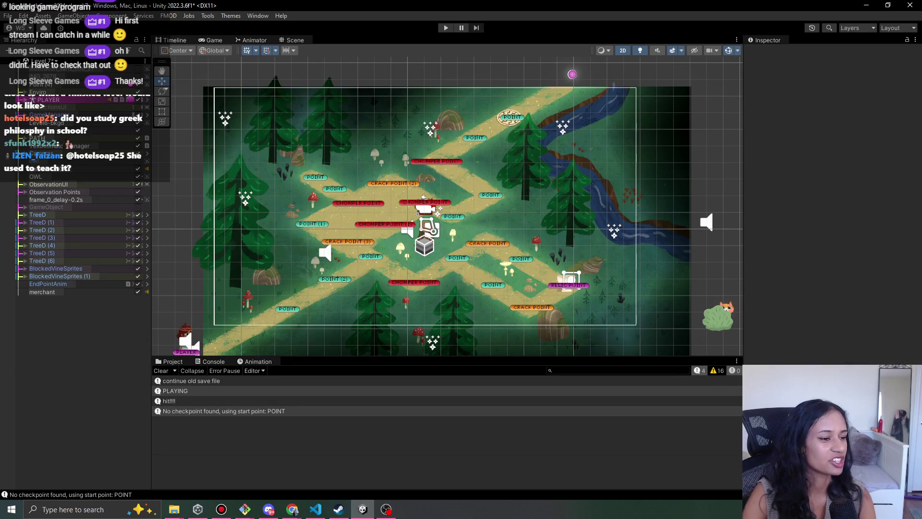
key("alt+Tab")
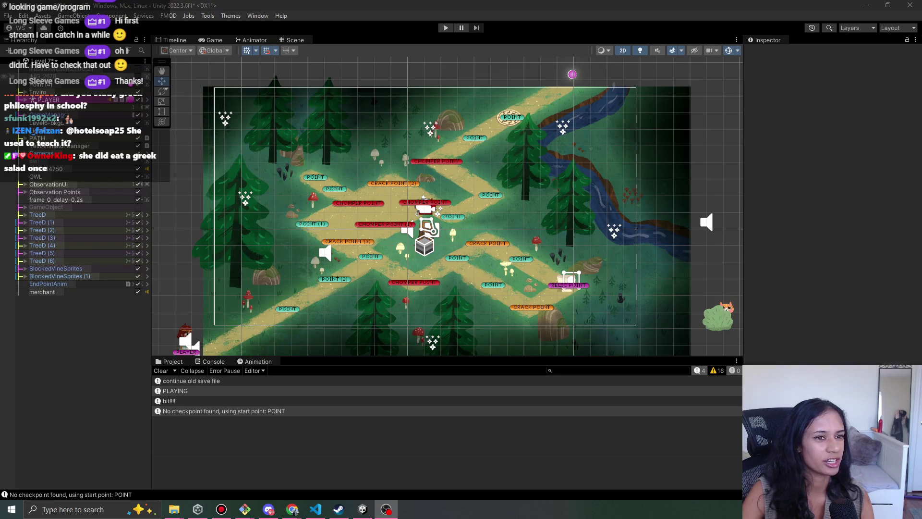
left_click(43, 66)
Save and switch levels, frame the view, start Play mode (Ctrl+P), and advance the Elder's greeting.
left_click(48, 151)
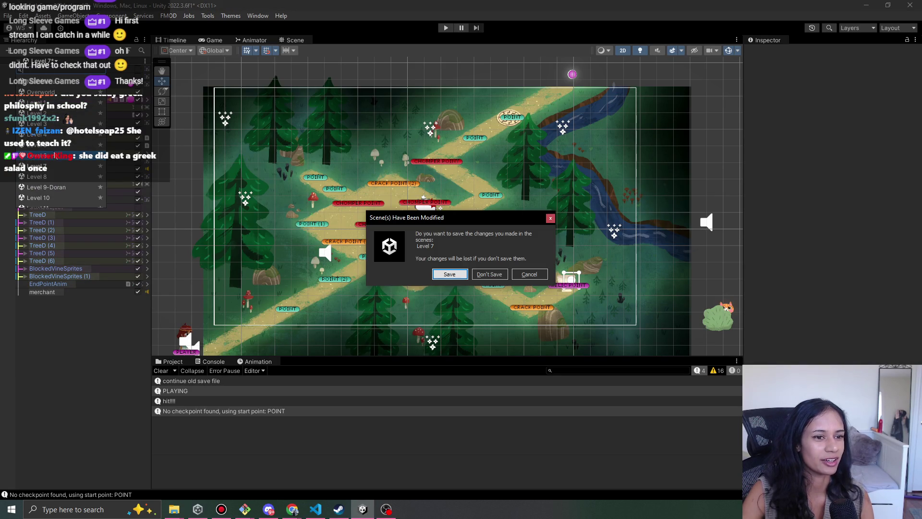
left_click(450, 276)
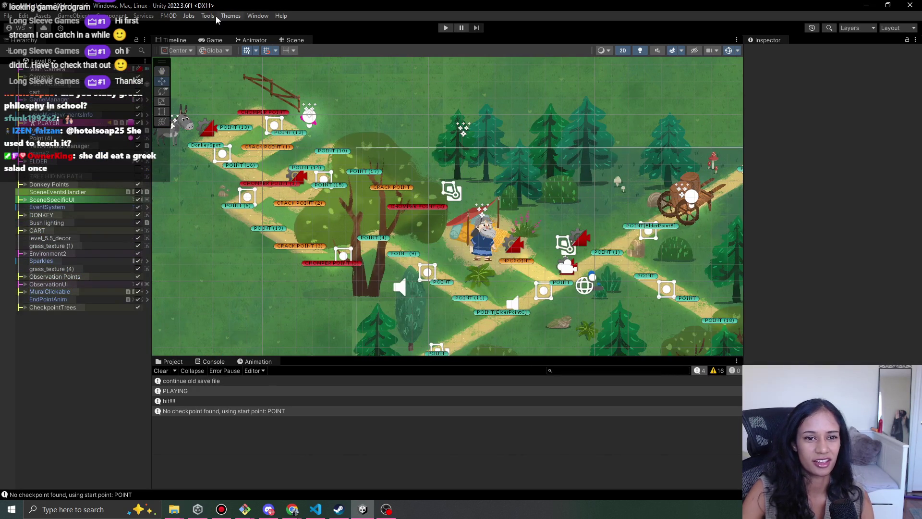
key("f")
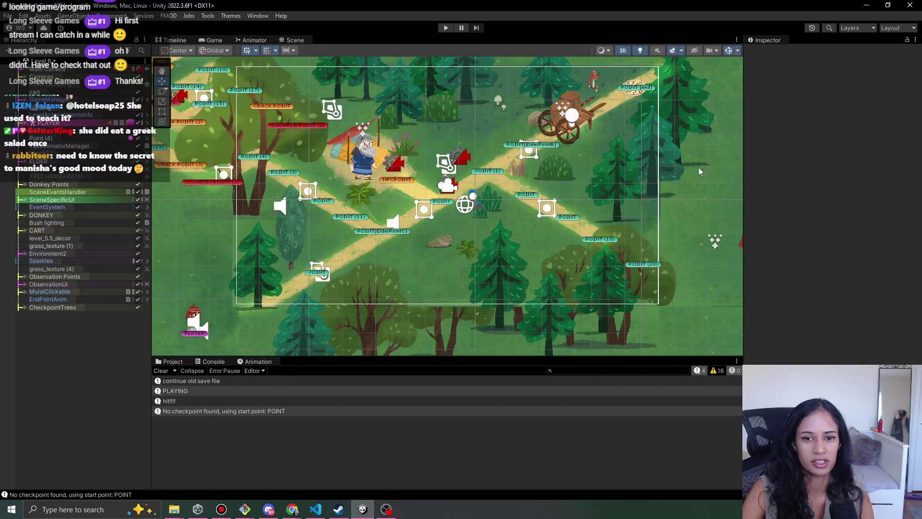
left_click_drag(592, 176, 577, 187)
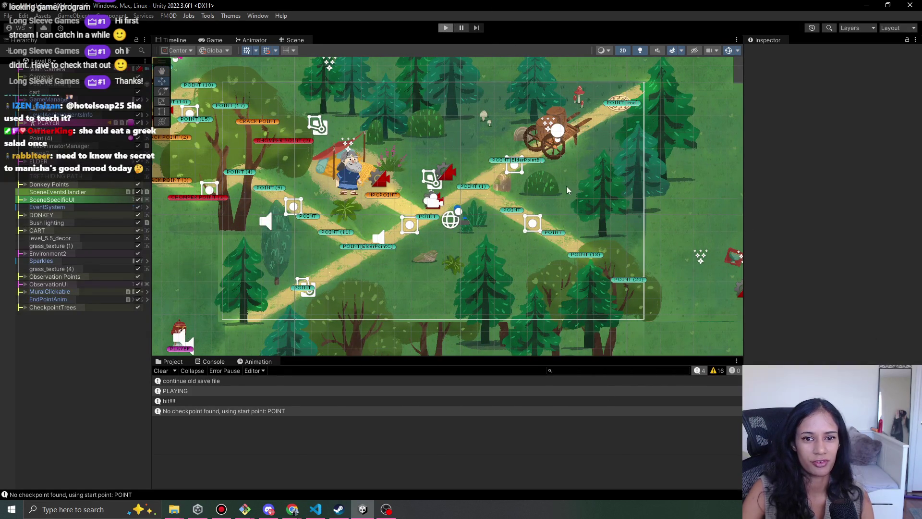
key("ctrl+p")
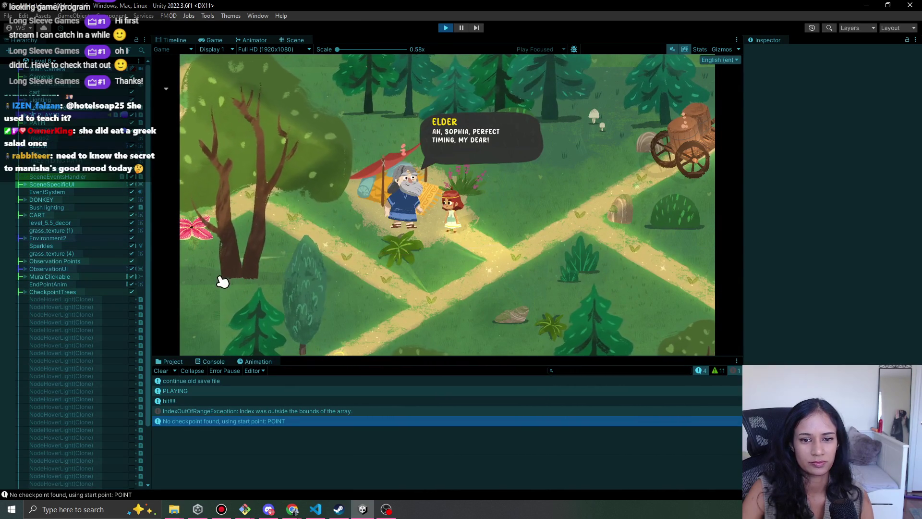
left_click(475, 182)
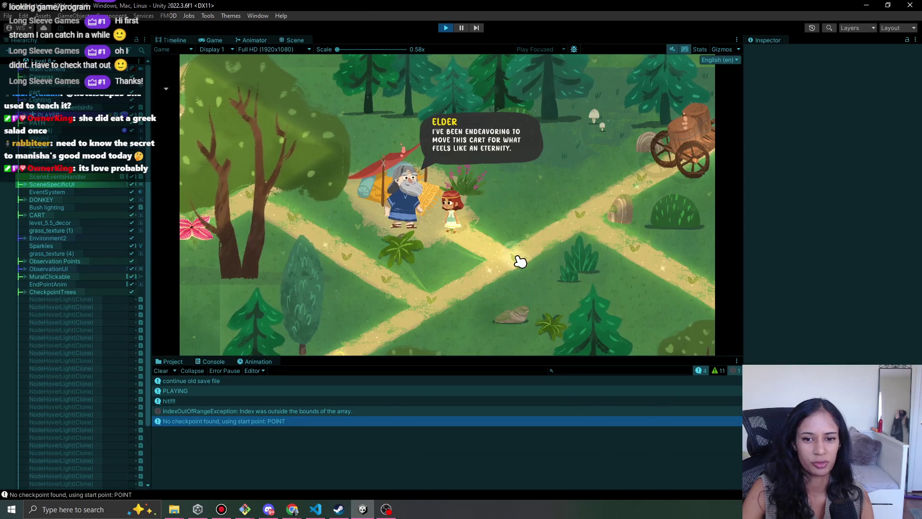
Finish the Elder's lines, walk Sophia to the broken cart, dismiss its description, and stop playing.
left_click(456, 237)
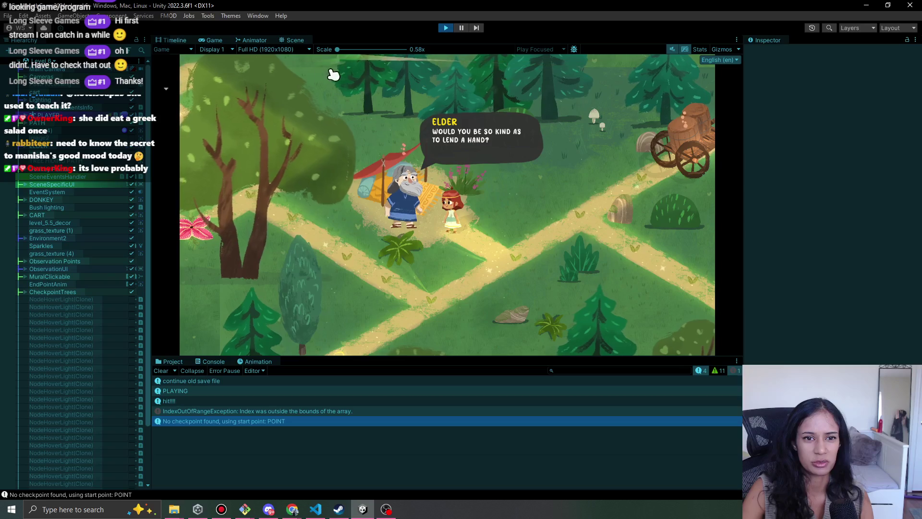
left_click(479, 210)
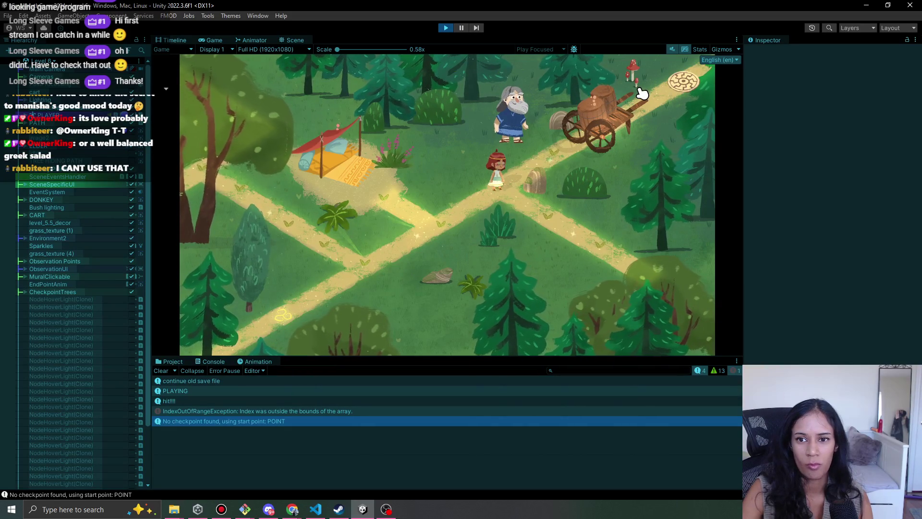
left_click(559, 151)
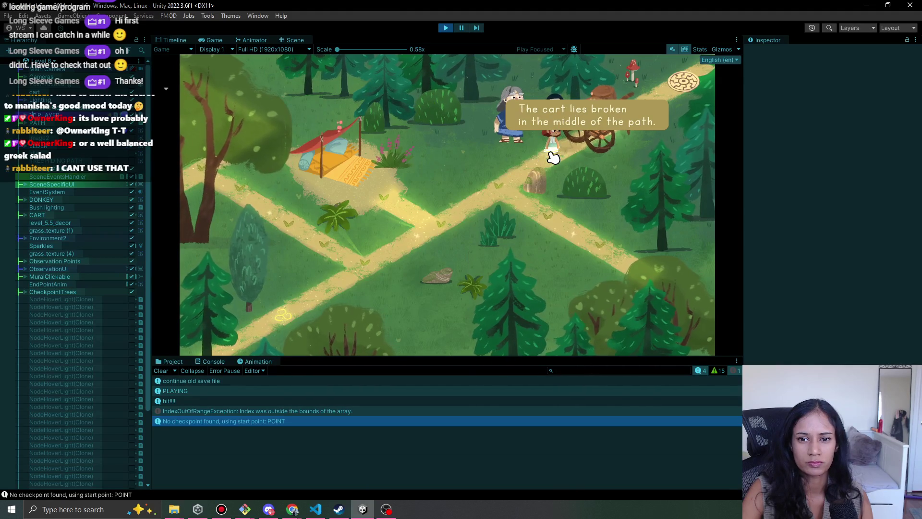
left_click(554, 158)
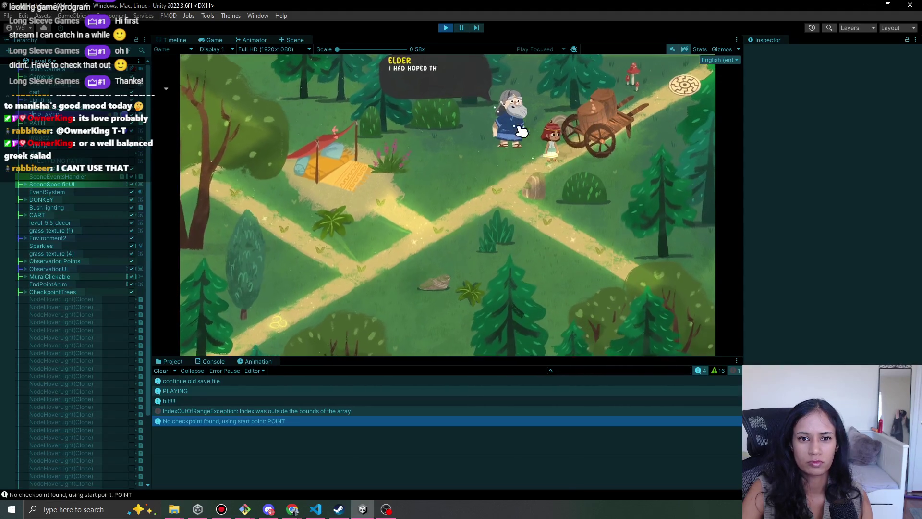
left_click(446, 28)
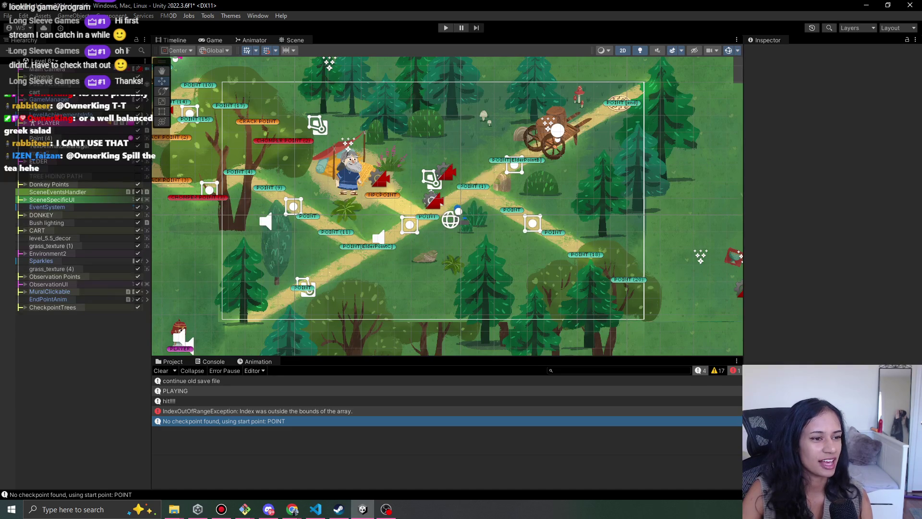
key("alt+Tab")
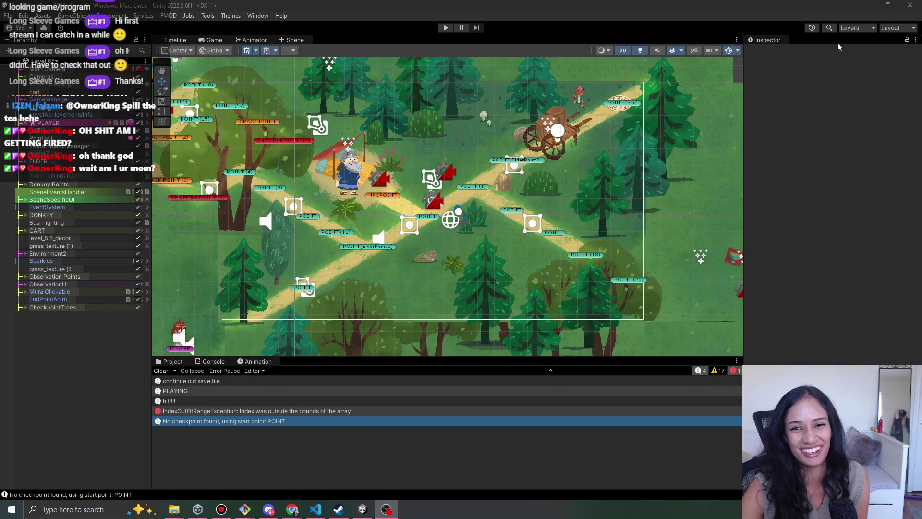
left_click(483, 4)
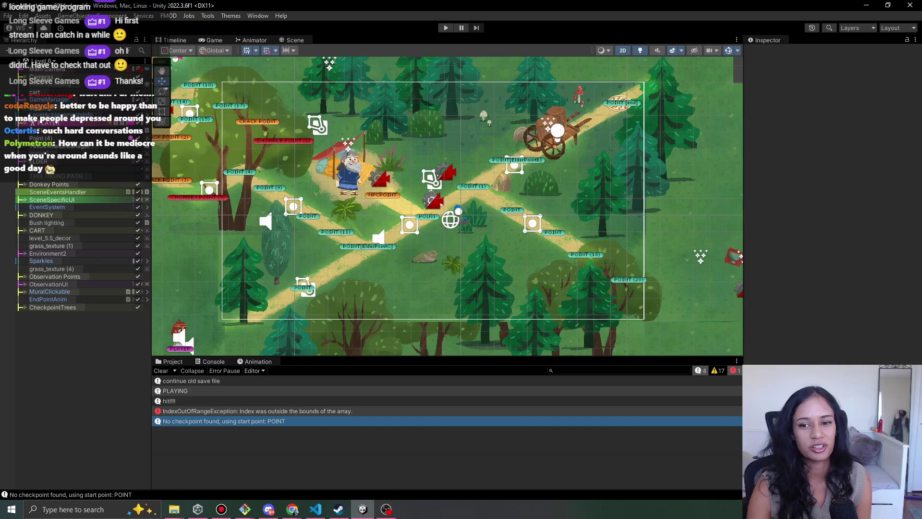
mouse_move(431, 142)
left_mouse_down()
mouse_move(411, 162)
mouse_move(397, 143)
mouse_move(414, 153)
left_mouse_up()
scroll(411, 163, "up", 2)
Select the forest-tree sprite inside Forest-tree-7, set its Order in Layer to 60, and replay.
left_click(446, 27)
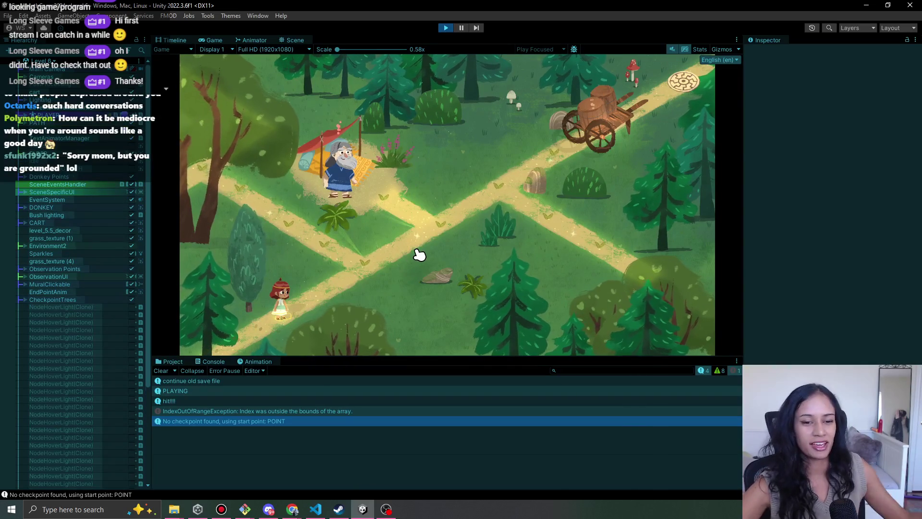
left_click(445, 27)
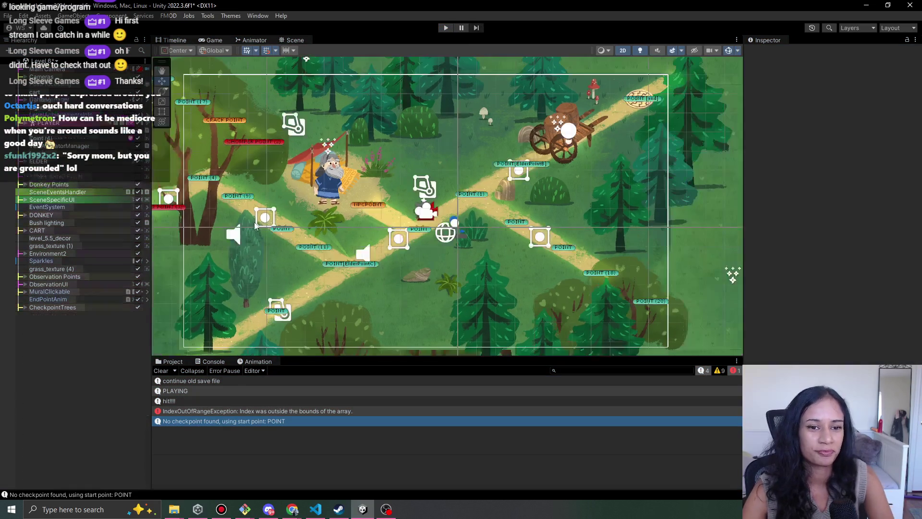
left_click(207, 309)
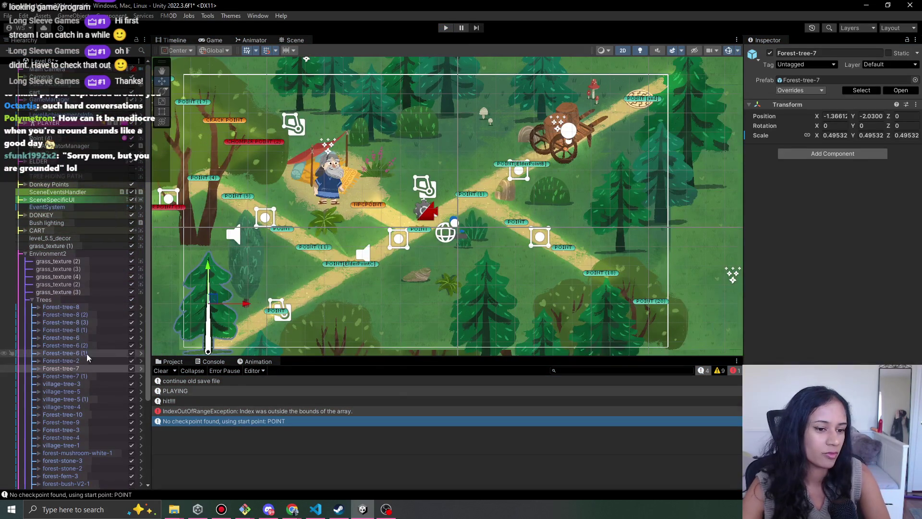
left_click(59, 368)
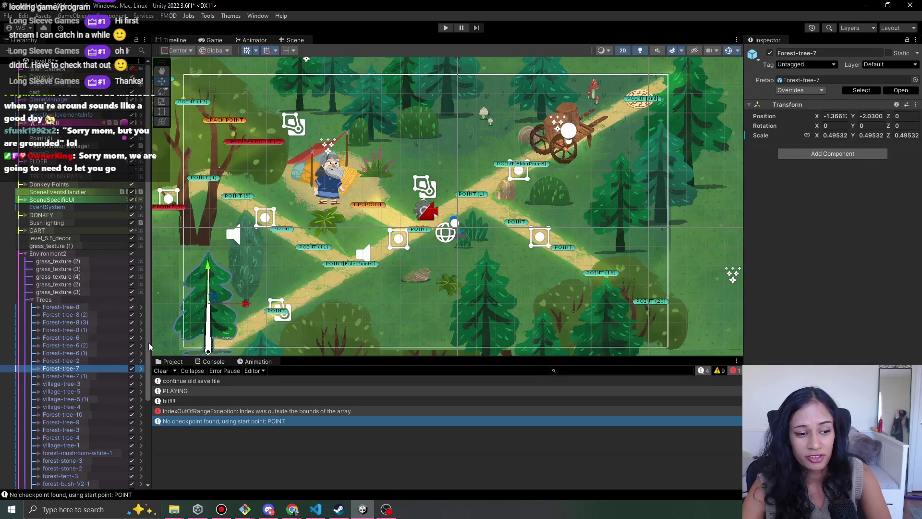
left_click(38, 368)
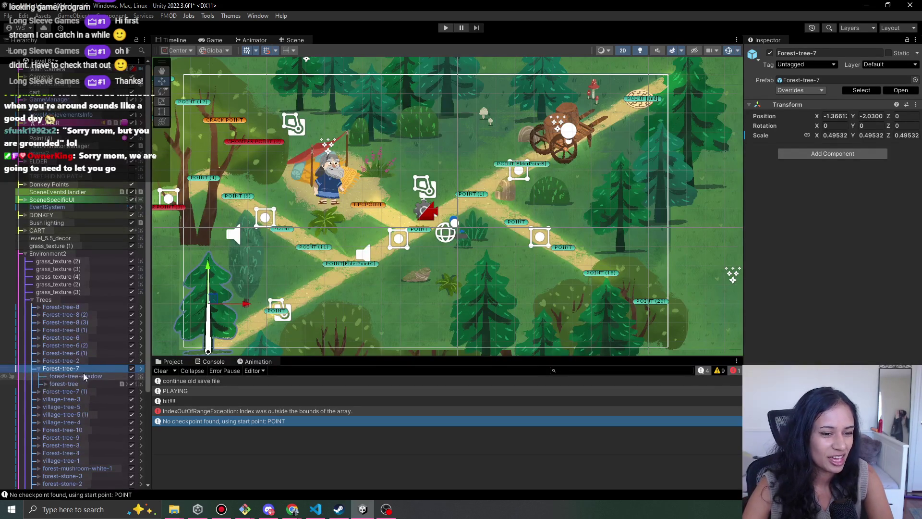
left_click(64, 383)
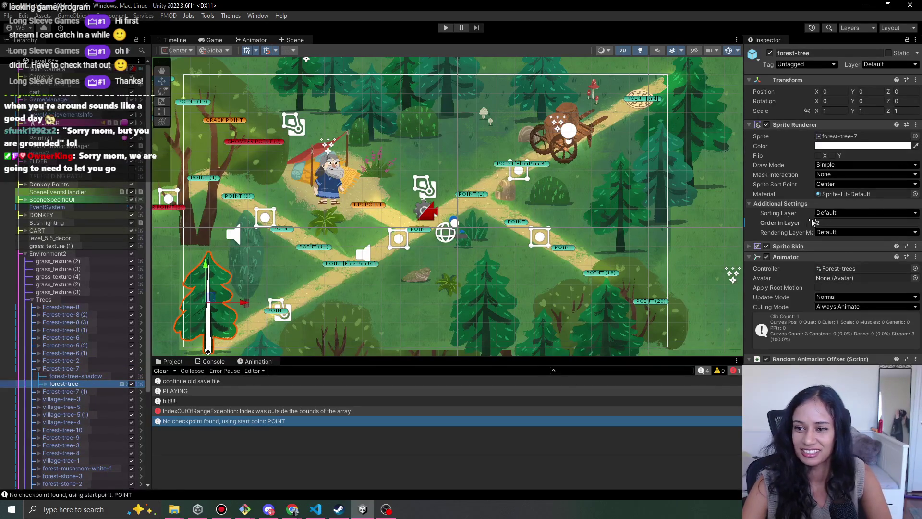
left_click(800, 223)
type("60")
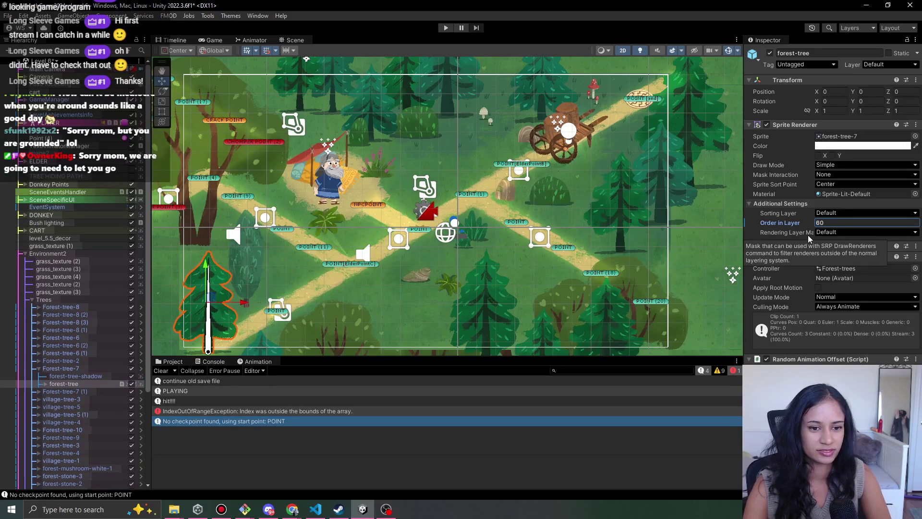
left_click(445, 28)
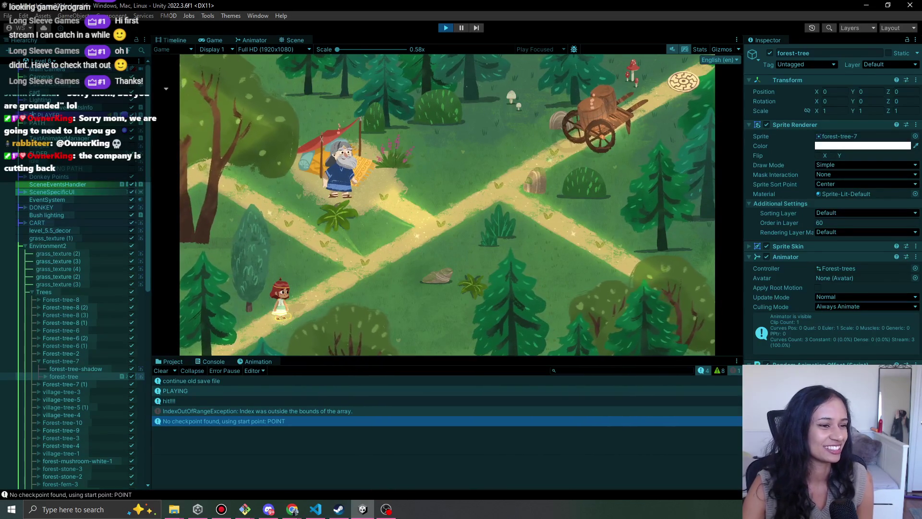
Walk Sophia up to the broken cart, enlarge the Game view to 0.87x, then view the Scene.
key("alt+Tab")
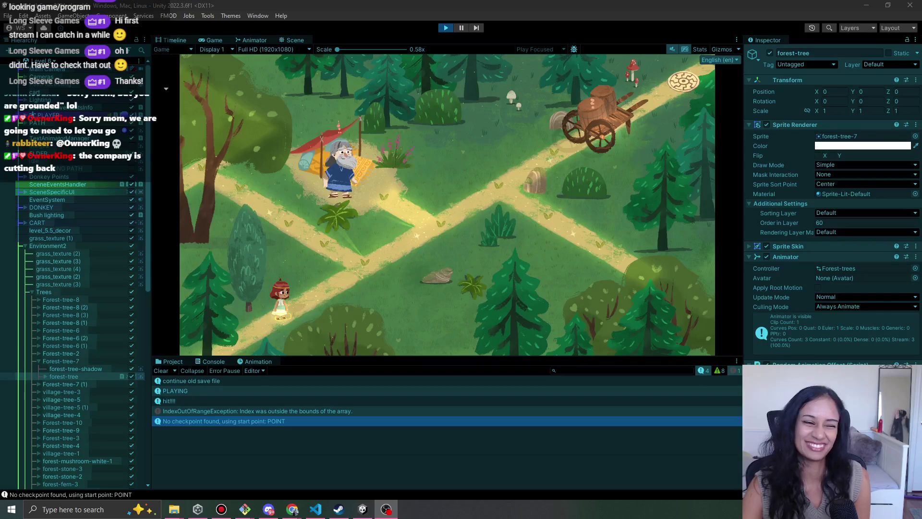
mouse_move(324, 241)
left_mouse_down()
mouse_move(375, 278)
mouse_move(434, 239)
mouse_move(418, 243)
left_mouse_up()
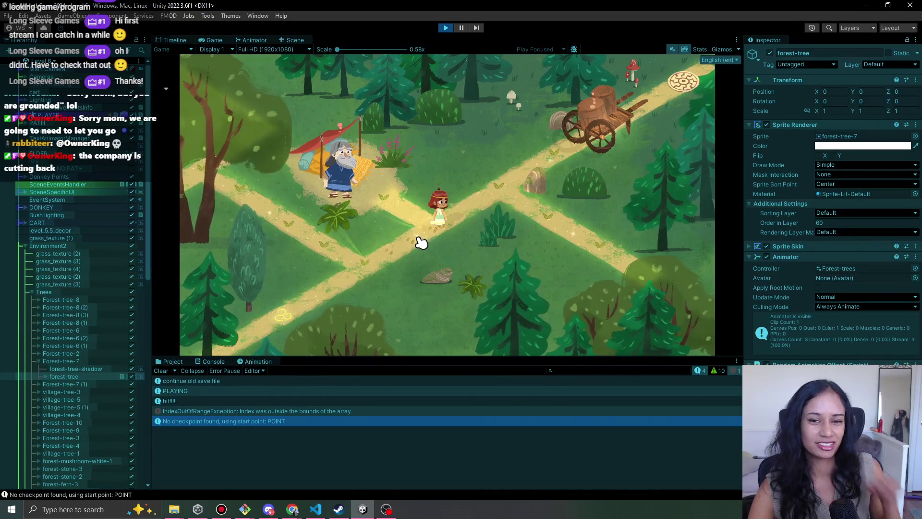
left_click(494, 206)
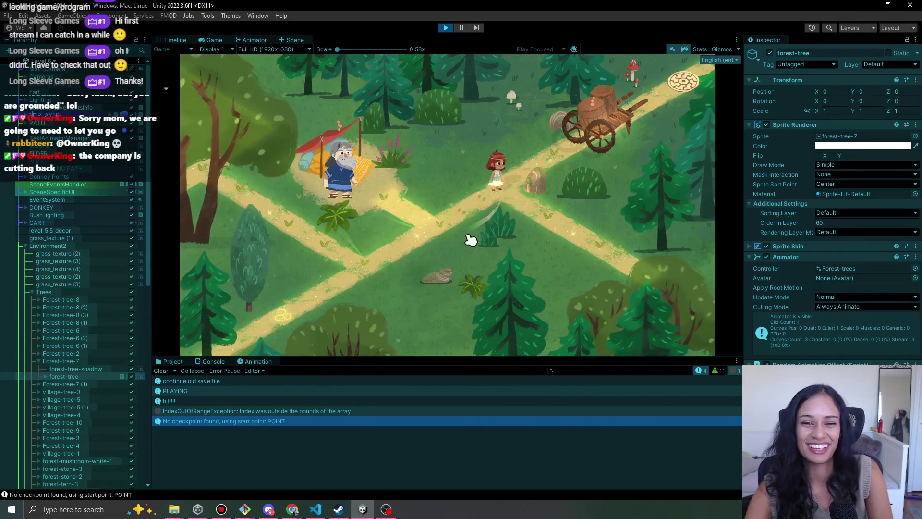
left_click(571, 153)
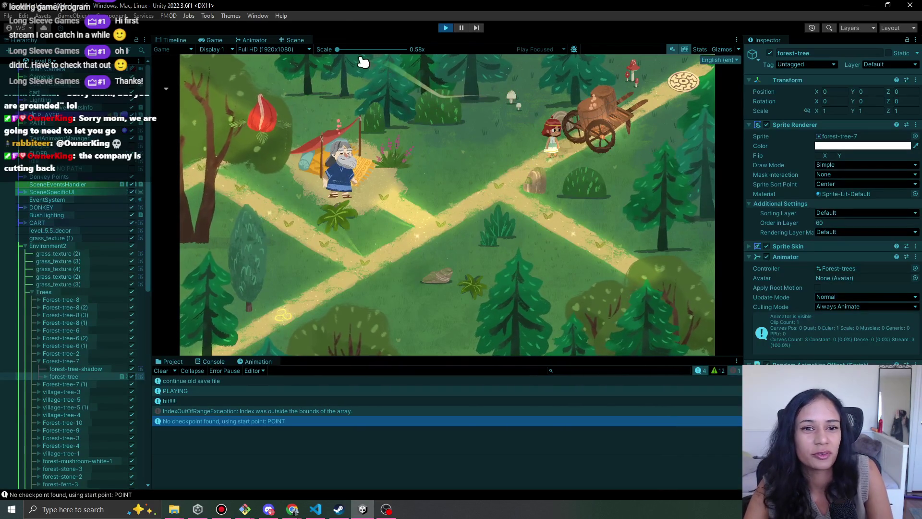
mouse_move(337, 49)
left_mouse_down()
mouse_move(352, 49)
mouse_move(336, 50)
left_mouse_up()
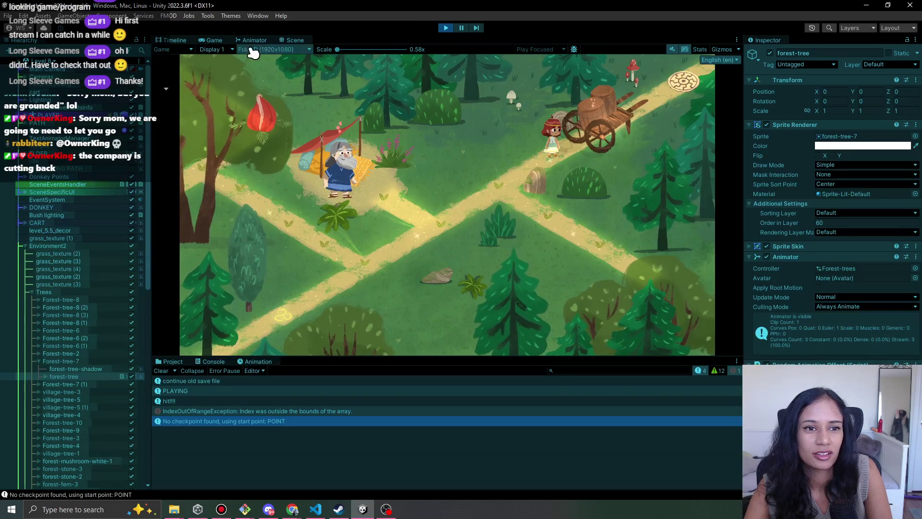
left_click(292, 40)
left_click(483, 113)
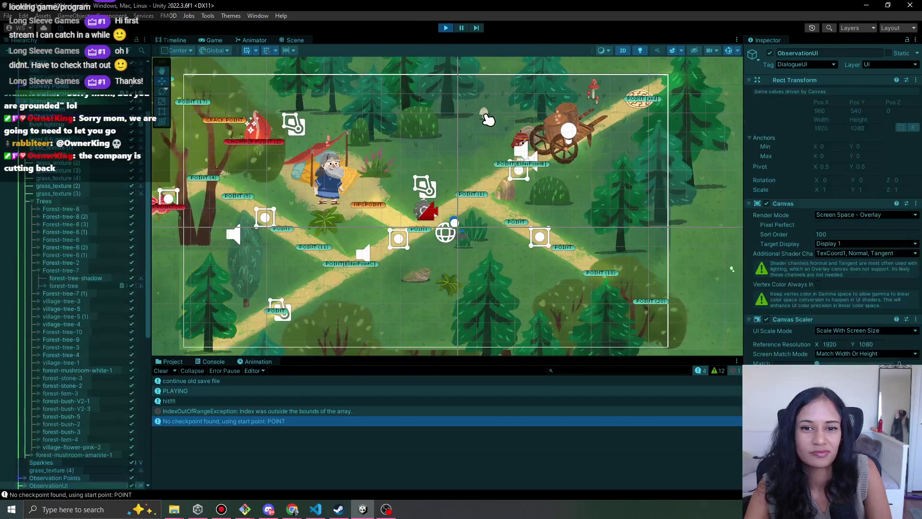
Click through objects near the path looking for the white mushroom, then stop the playtest.
left_click(485, 114)
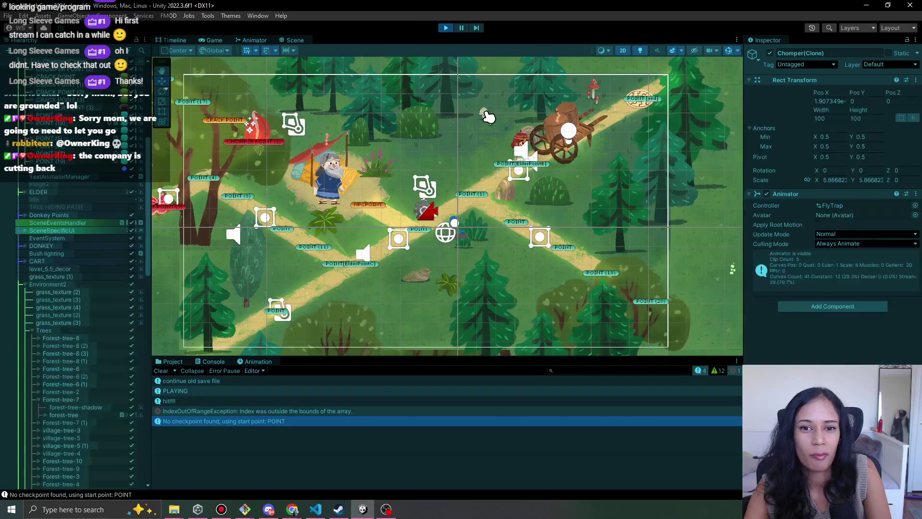
left_click(486, 113)
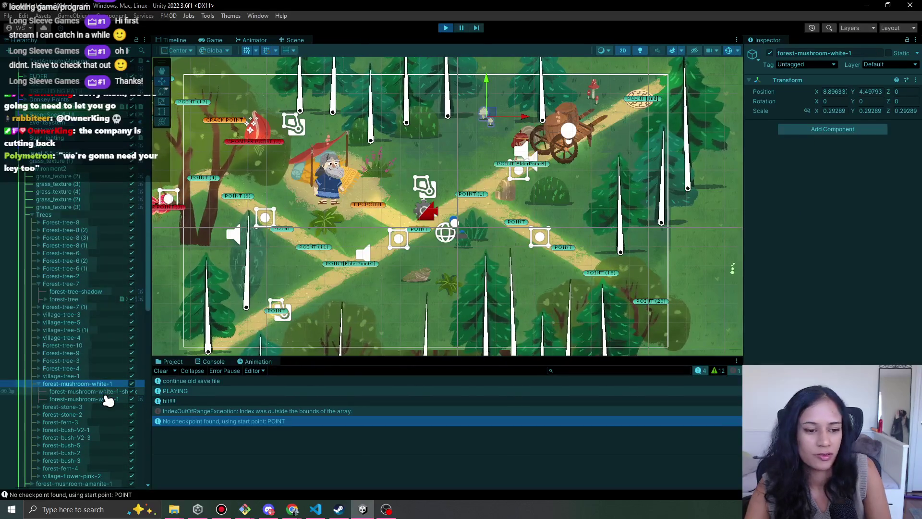
left_click(106, 399)
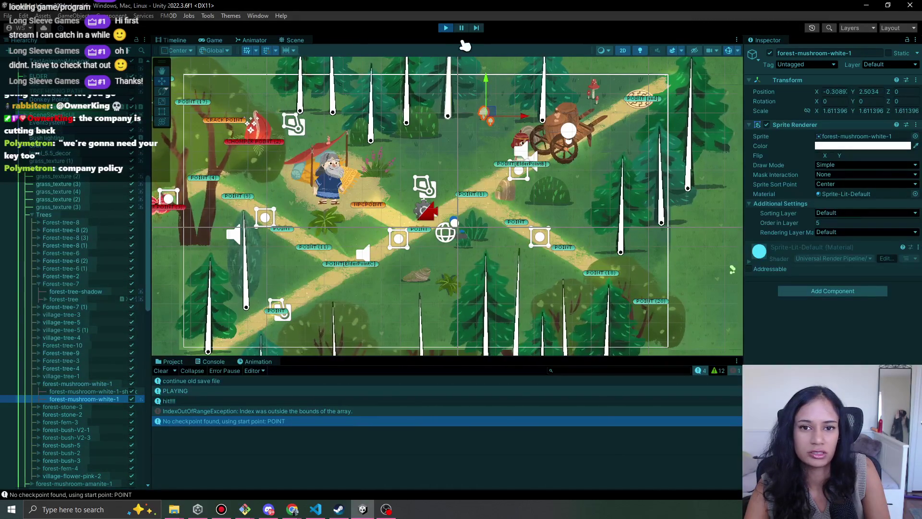
left_click(482, 237)
left_click(480, 235)
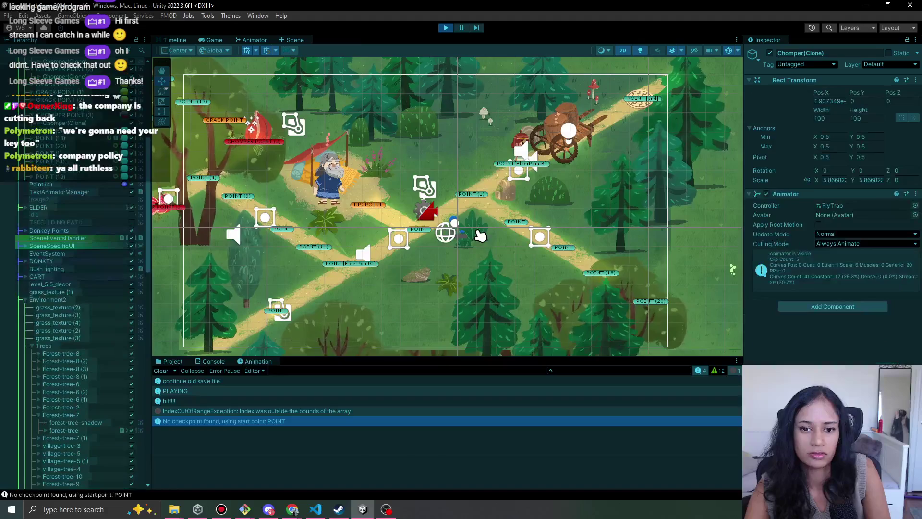
left_click(480, 237)
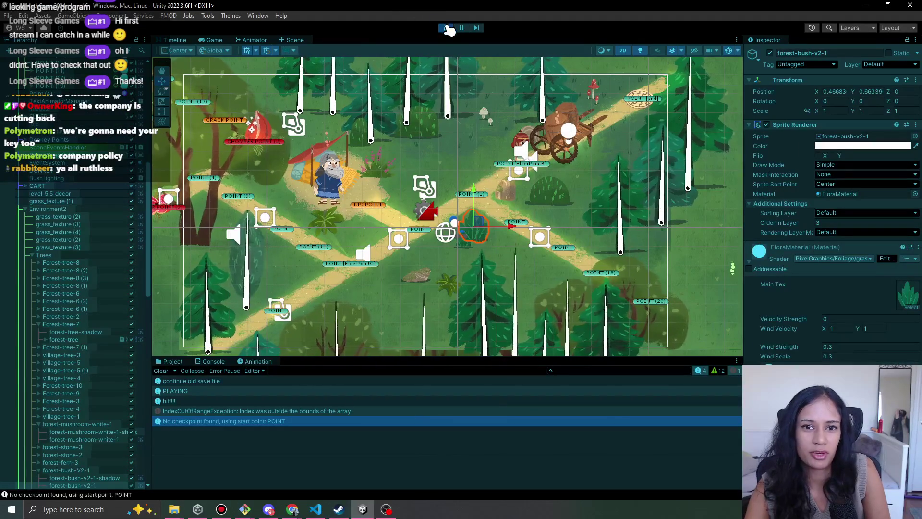
left_click(447, 27)
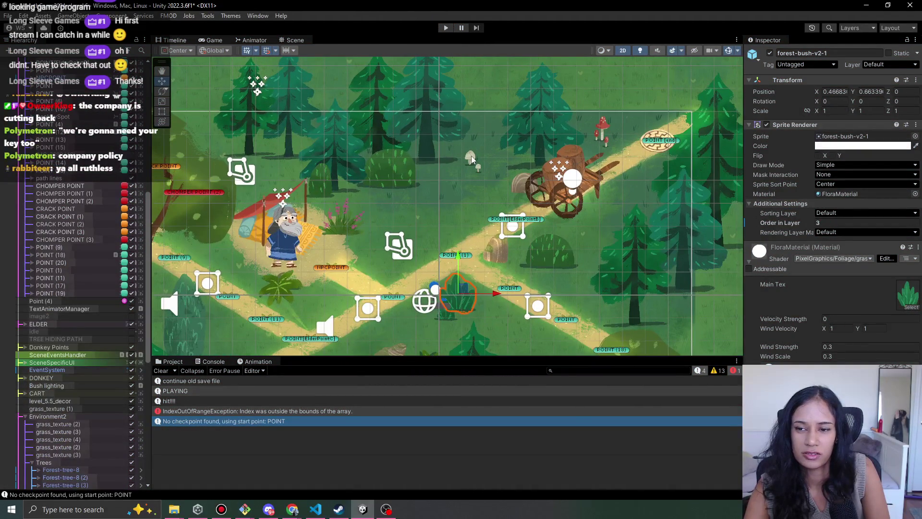
Select forest-mushroom-white-1 in the Scene view and bring up its Material picker.
left_click(471, 161)
left_click(470, 162)
left_click(471, 162)
left_click(470, 163)
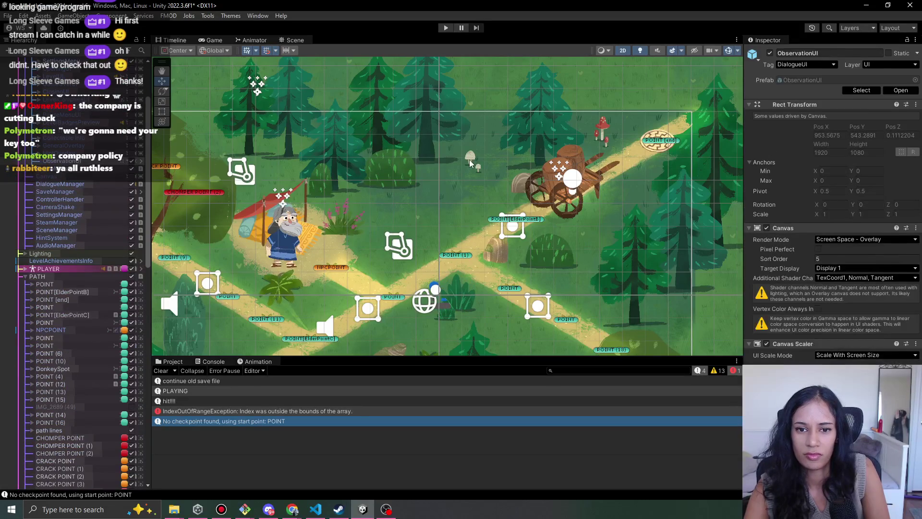
left_click(471, 164)
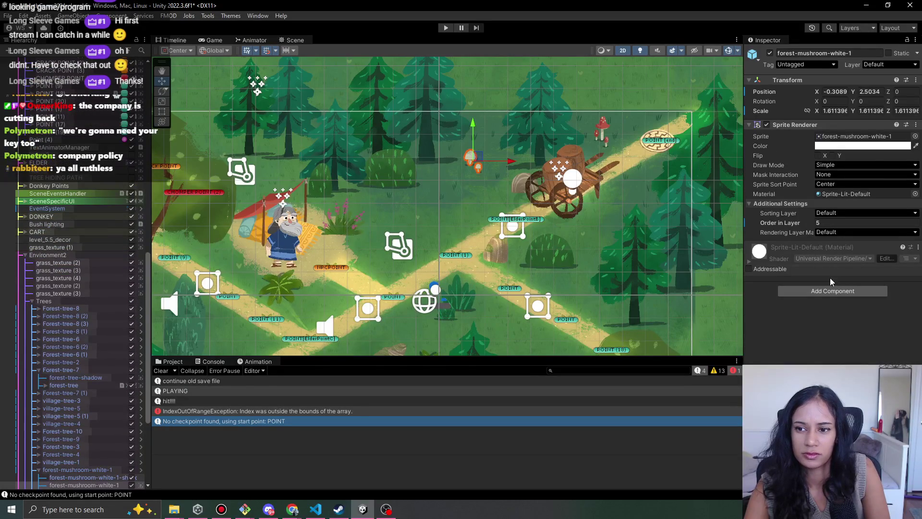
left_click(915, 193)
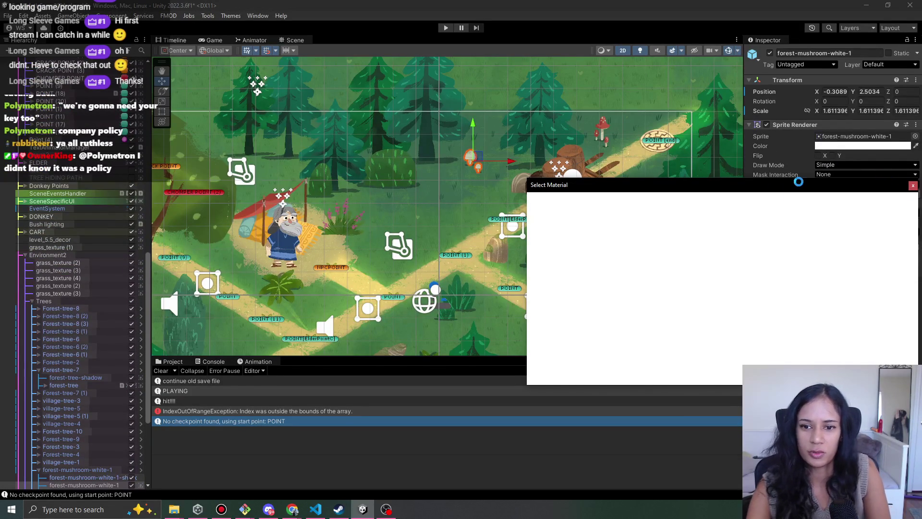
Search 'flora', assign FloraMaterial to forest-mushroom-white-1, and start a playtest.
type("flora")
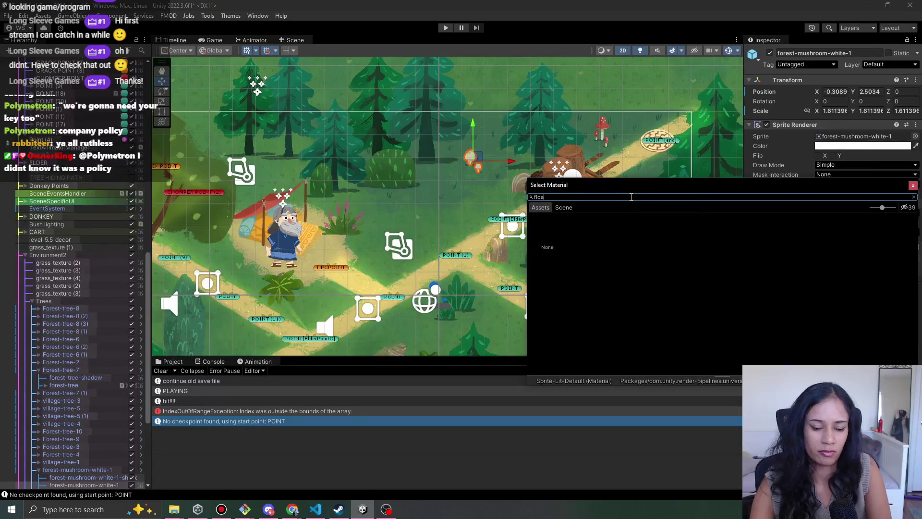
left_click(592, 243)
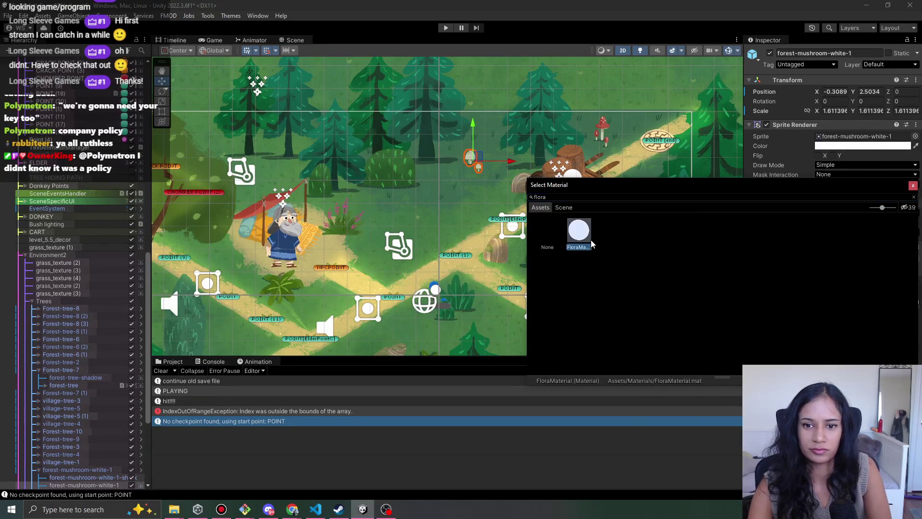
double_click(579, 237)
left_click(446, 29)
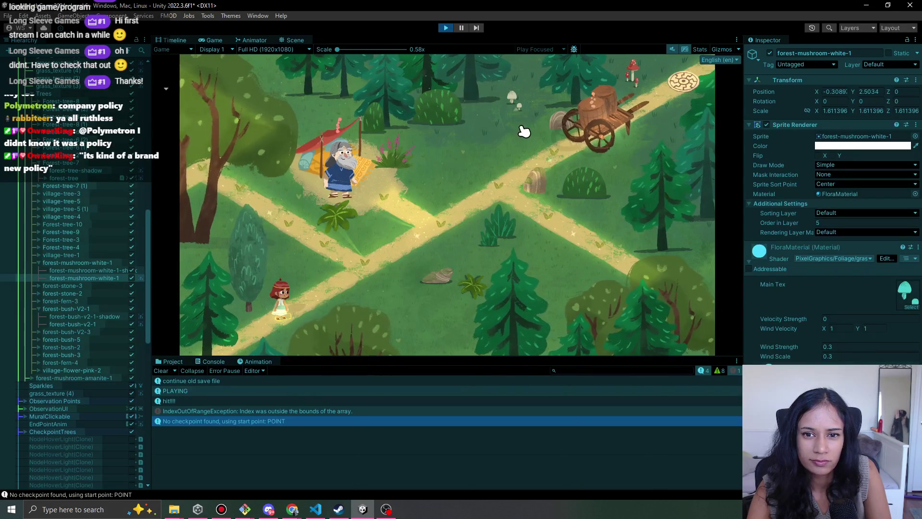
Stop, show the Project assets, replay while toggling Scene and Game views, then stop again.
left_click(444, 29)
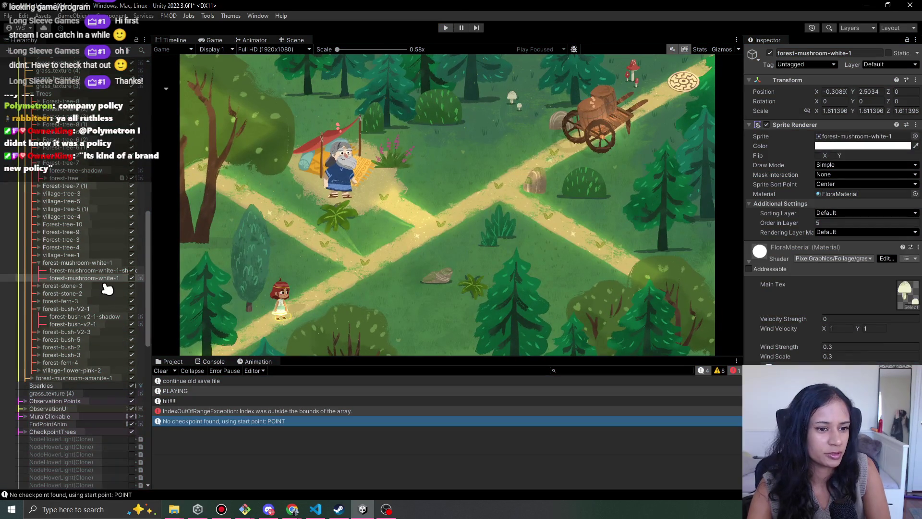
left_click(169, 361)
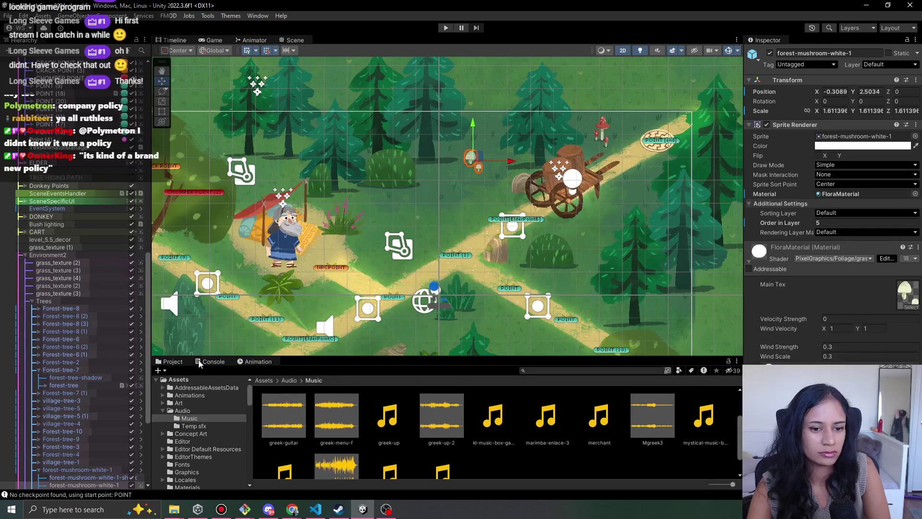
scroll(471, 182, "up", 2)
scroll(470, 183, "up", 4)
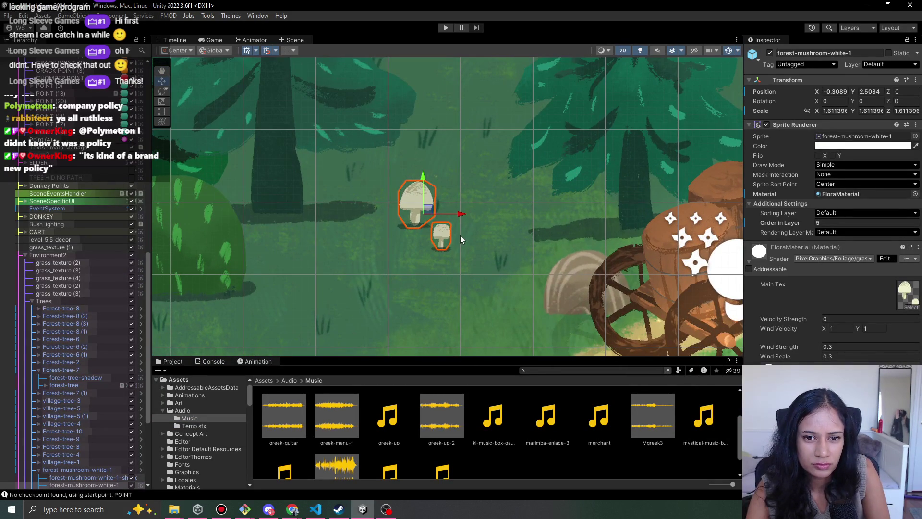
left_click(437, 29)
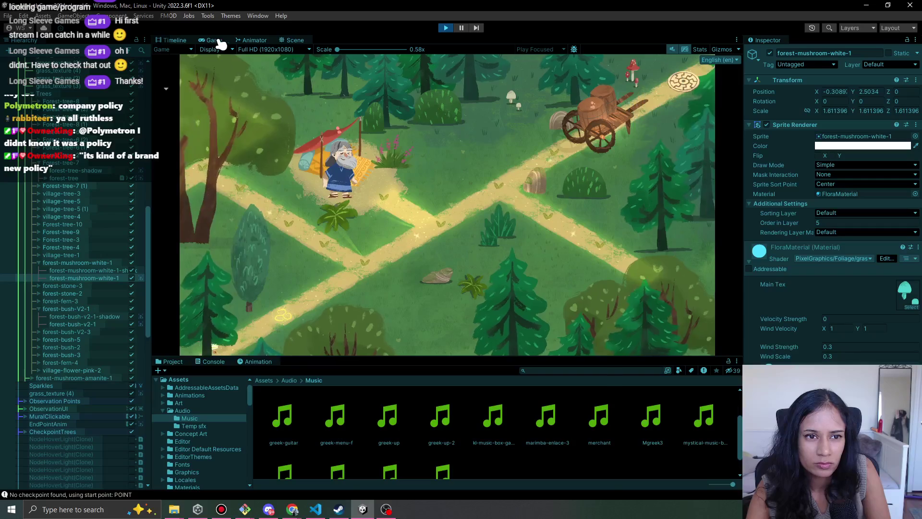
left_click(294, 42)
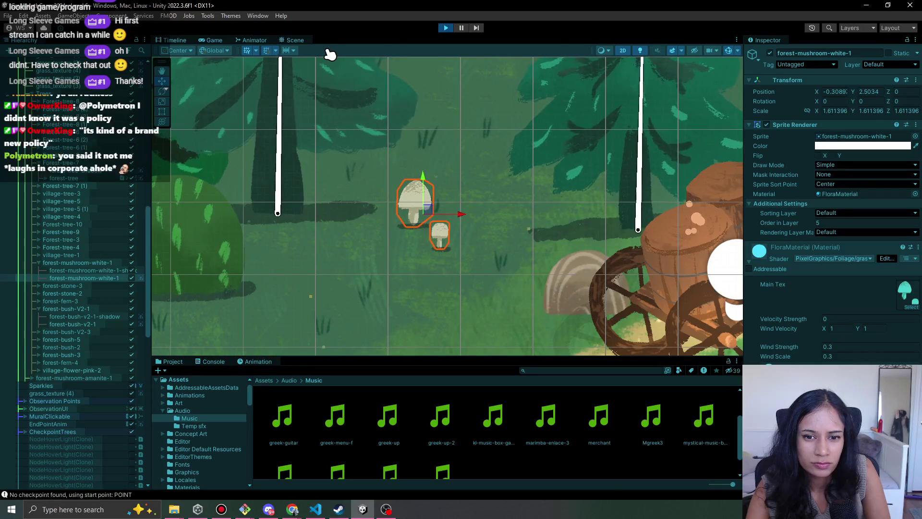
left_click(211, 40)
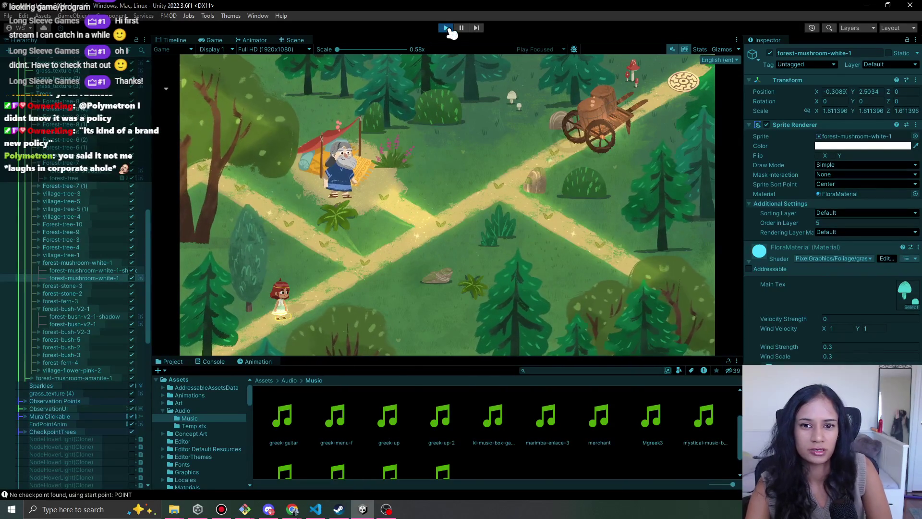
left_click(445, 28)
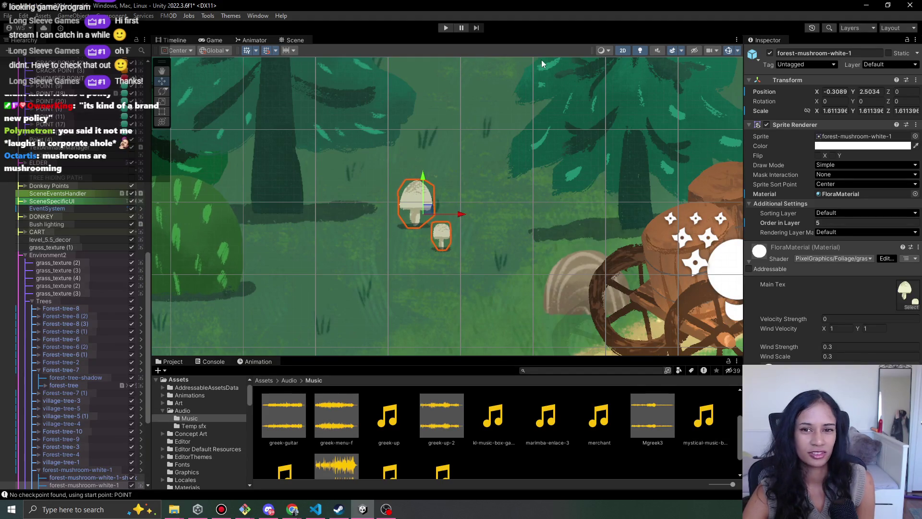
Play the village level and walk the girl to the crossroads, rock, cart and left path.
left_click(446, 29)
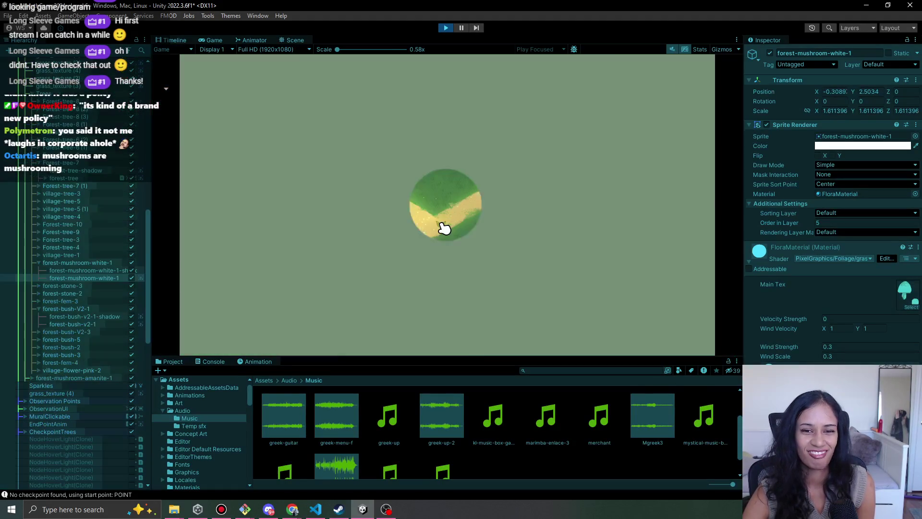
left_click(393, 275)
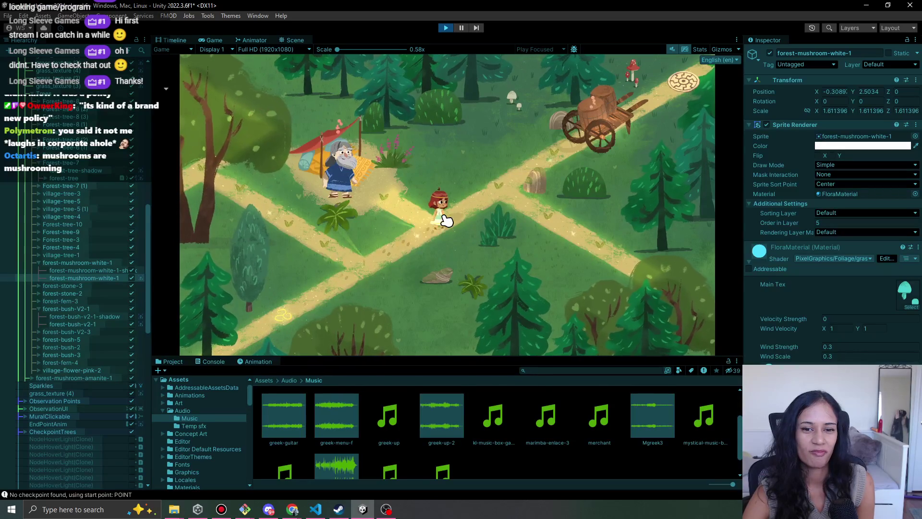
left_click(527, 191)
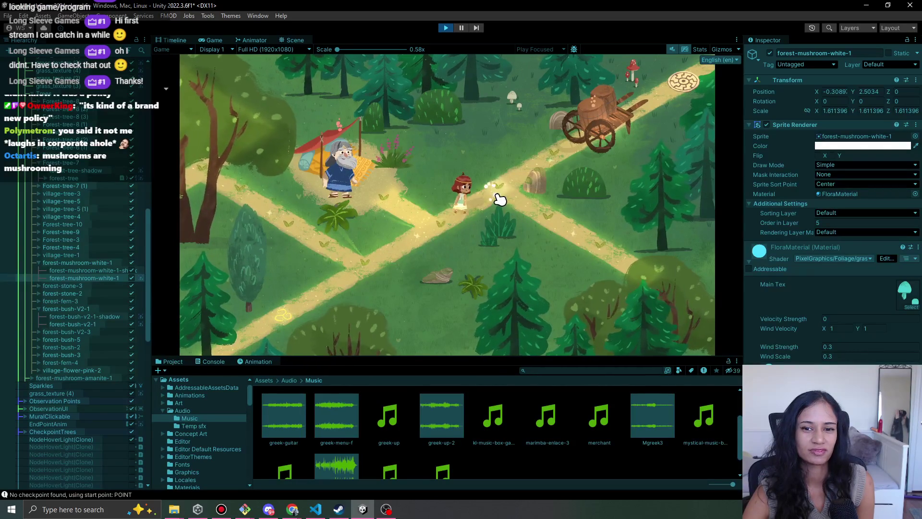
left_click(597, 246)
left_click(558, 162)
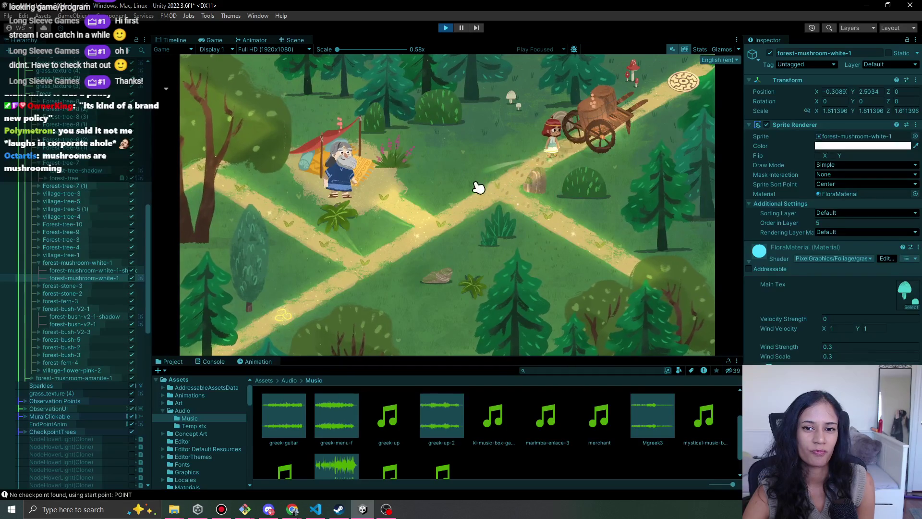
left_click(475, 219)
left_click(384, 259)
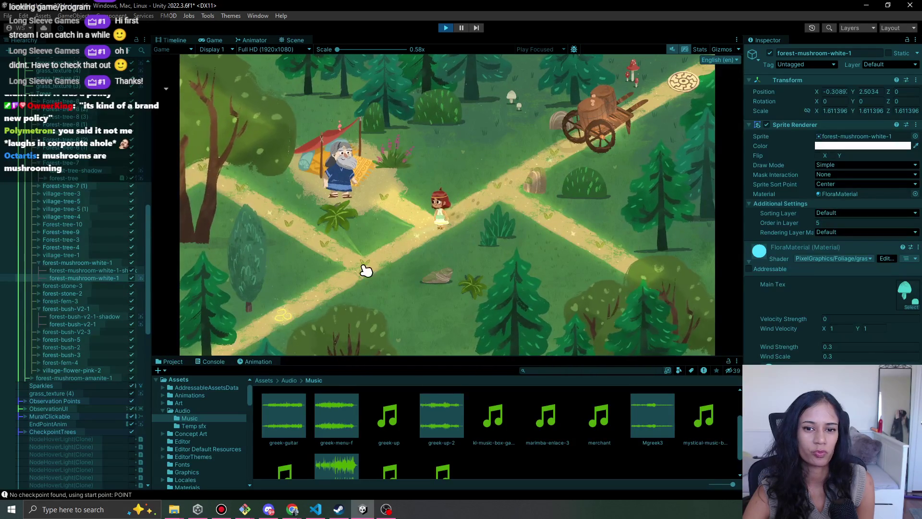
left_click(319, 247)
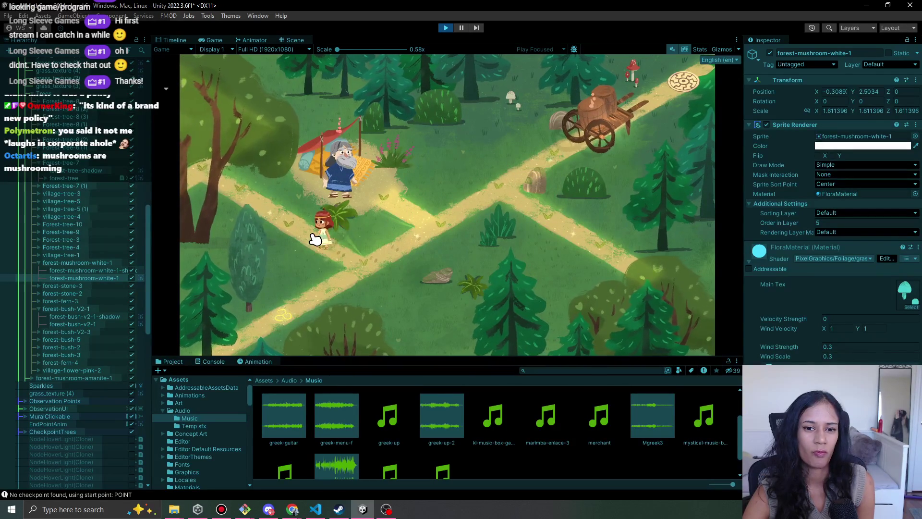
left_click(361, 261)
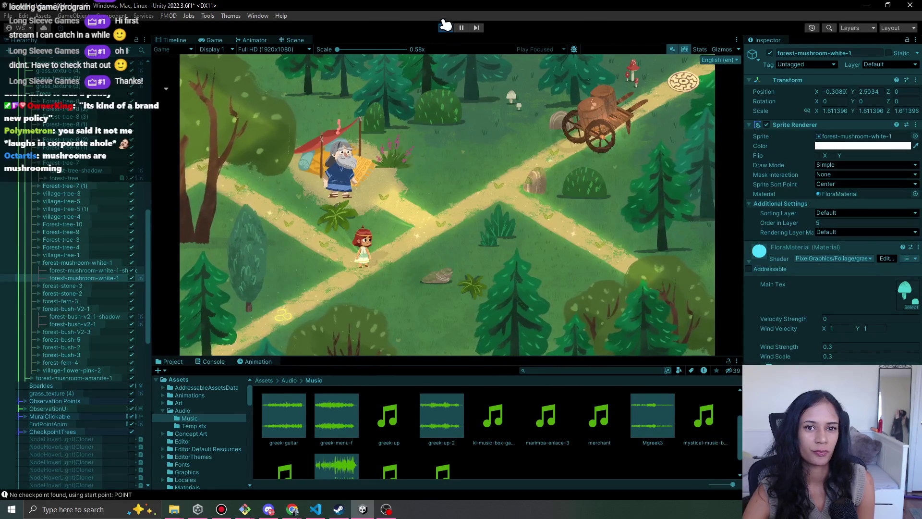
Stop the playtest and select the large tree village-tree-6 beside the old man.
left_click(446, 27)
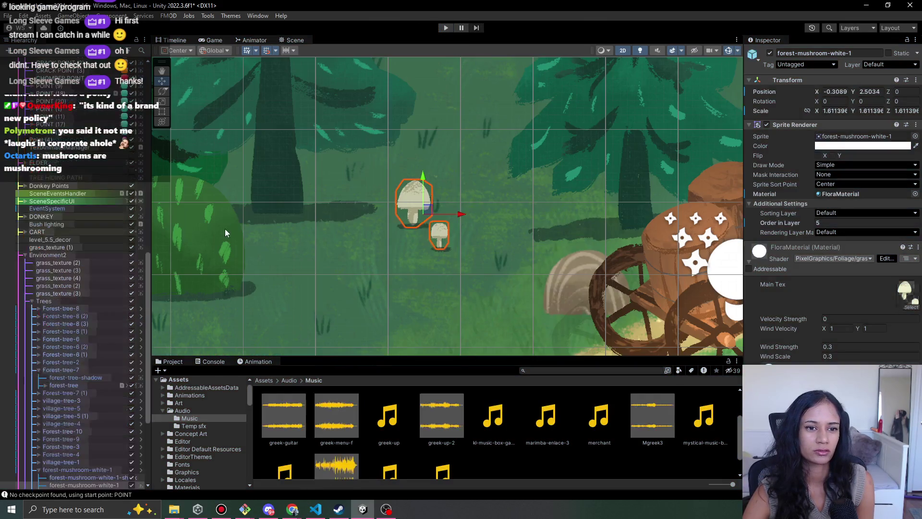
mouse_move(225, 229)
left_mouse_down()
mouse_move(506, 229)
mouse_move(389, 275)
mouse_move(366, 303)
left_mouse_up()
left_click(335, 316)
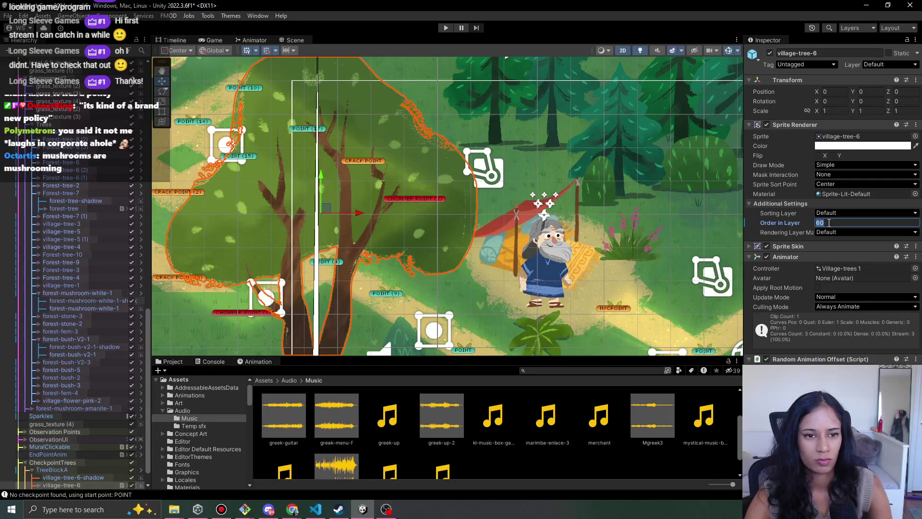
Pan the Scene view around village-tree-6 to confirm its Order in Layer is 60.
left_click_drag(504, 267, 448, 246)
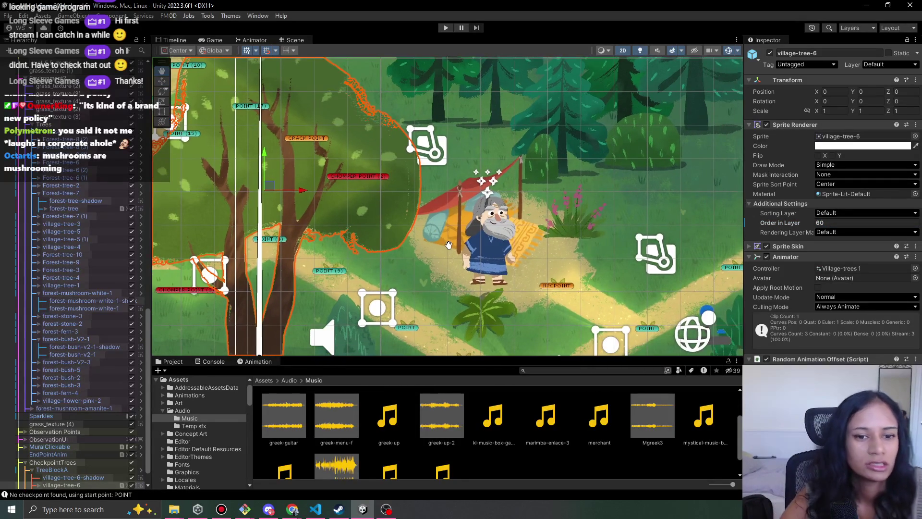
key("alt+Tab")
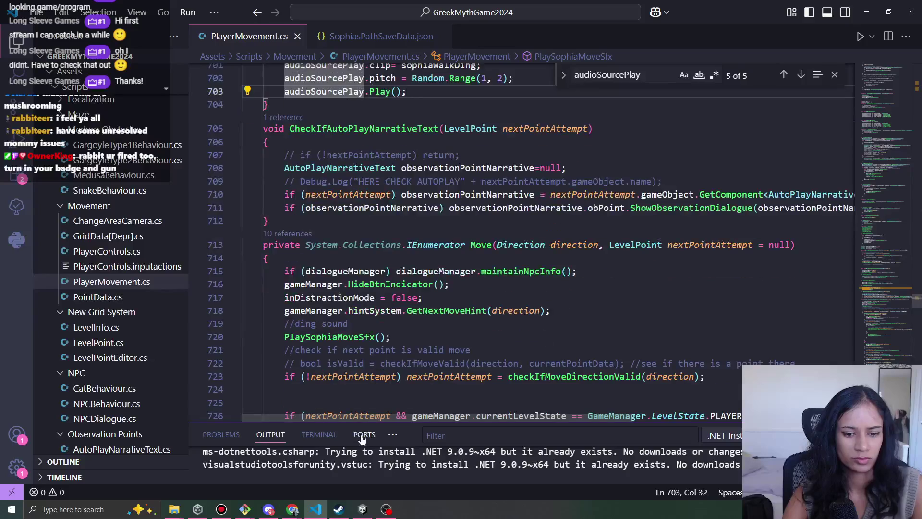
Scroll through the Move coroutine's danger check and end-point handling, then go back to Unity.
scroll(352, 246, "down", 6)
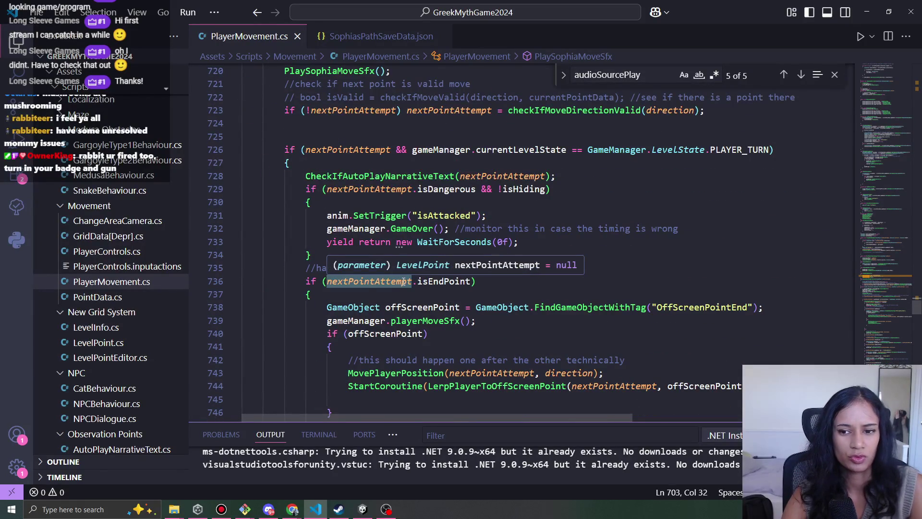
scroll(474, 248, "down", 4)
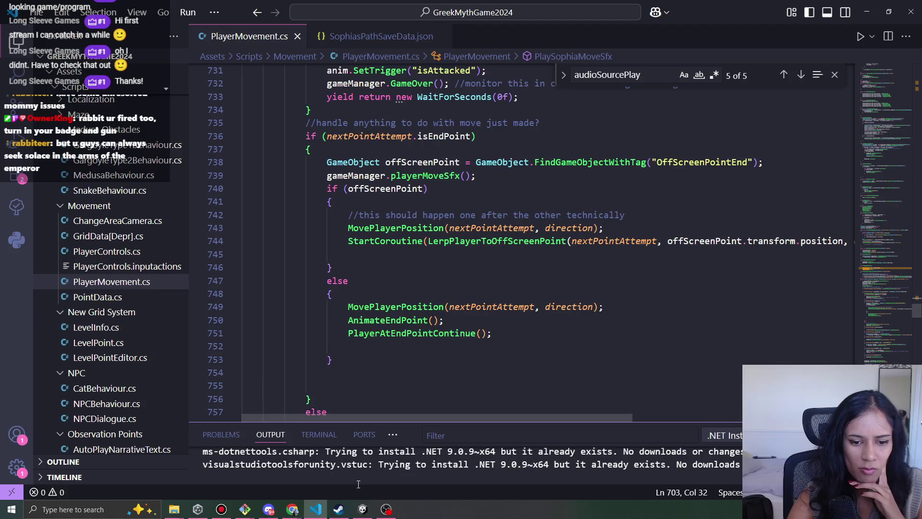
left_click(363, 509)
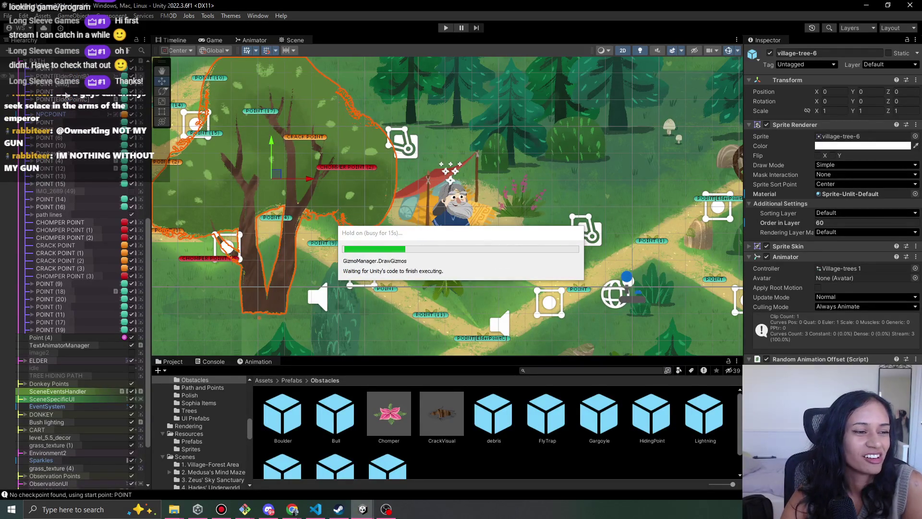
Switch to the Level 2 village scene from the scene list.
scroll(82, 144, "up", 10)
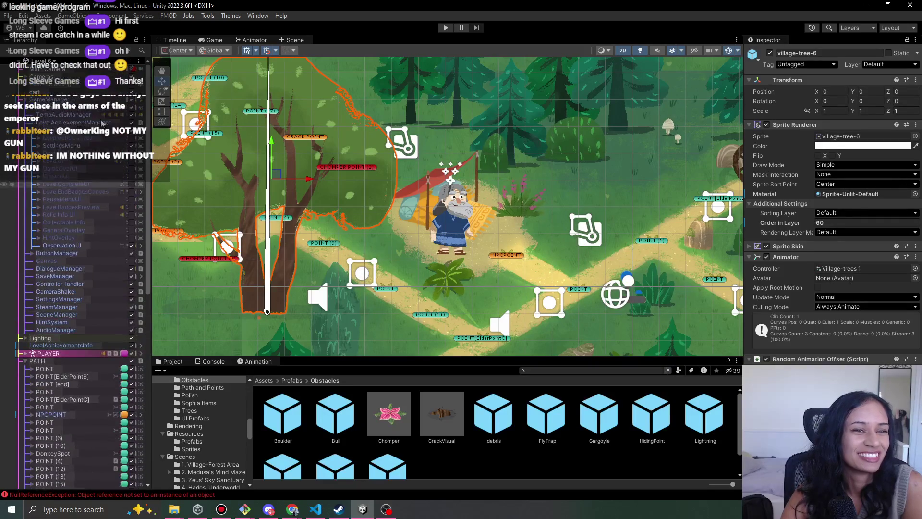
left_click(51, 62)
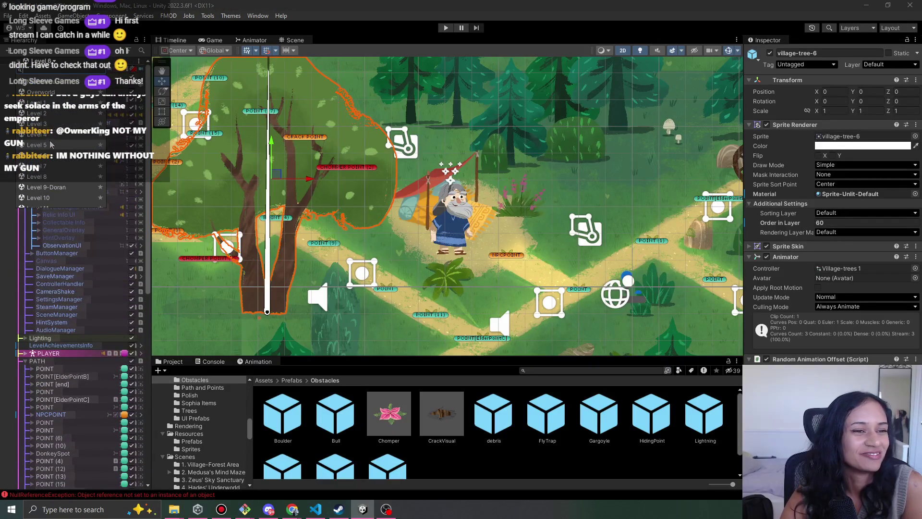
left_click(37, 114)
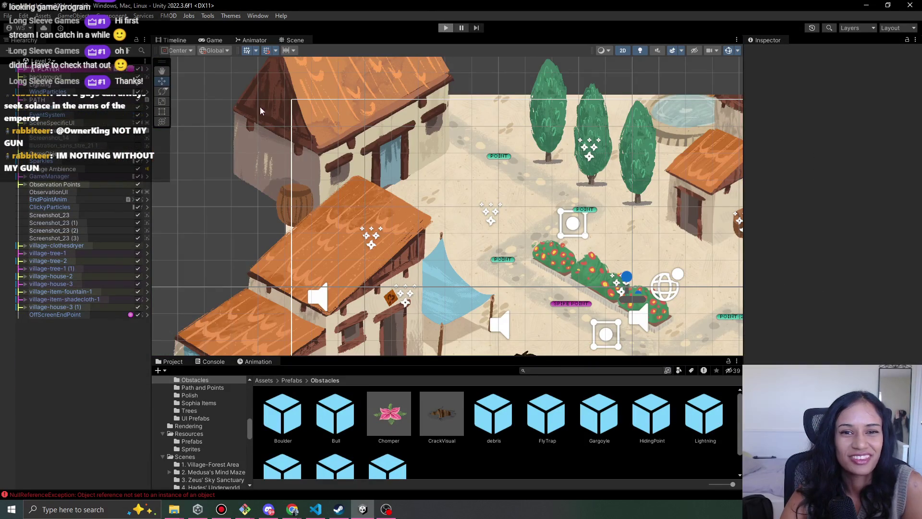
Briefly playtest Level 2, walking the character through the village, then stop and pick another scene.
key("ctrl+p")
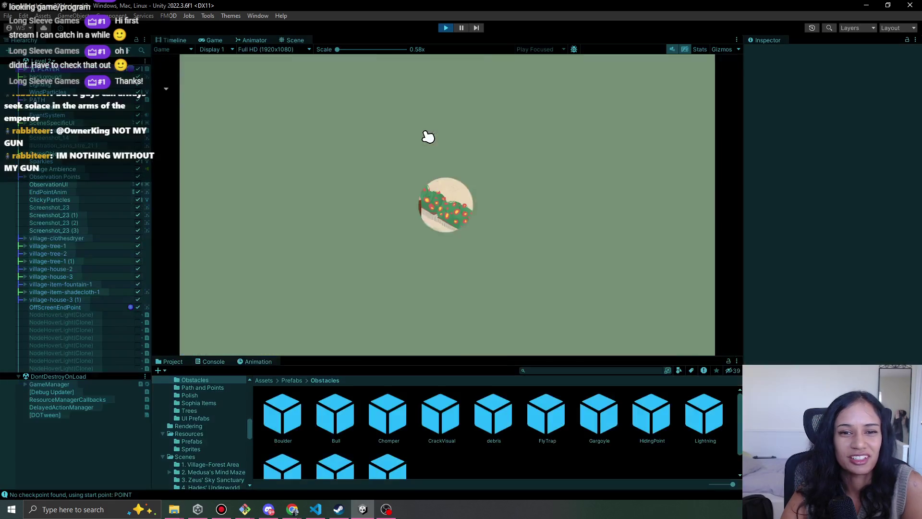
left_click(351, 104)
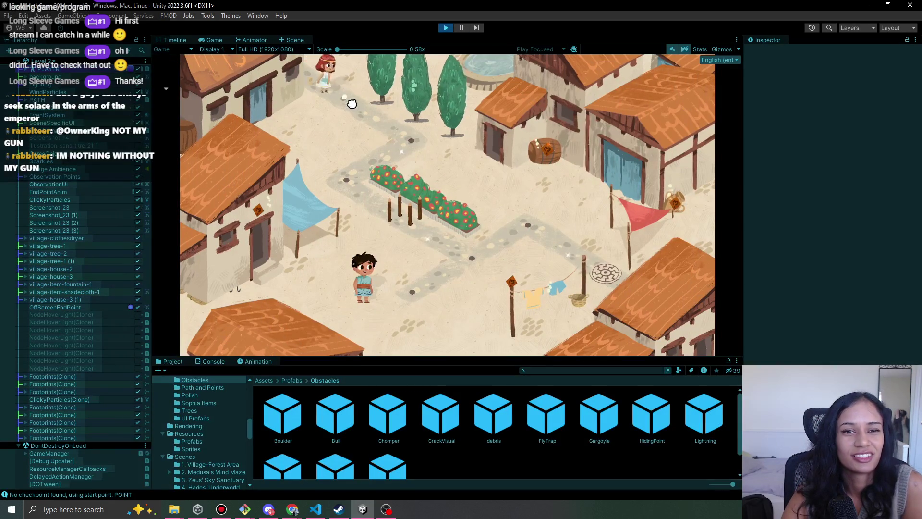
left_click(361, 194)
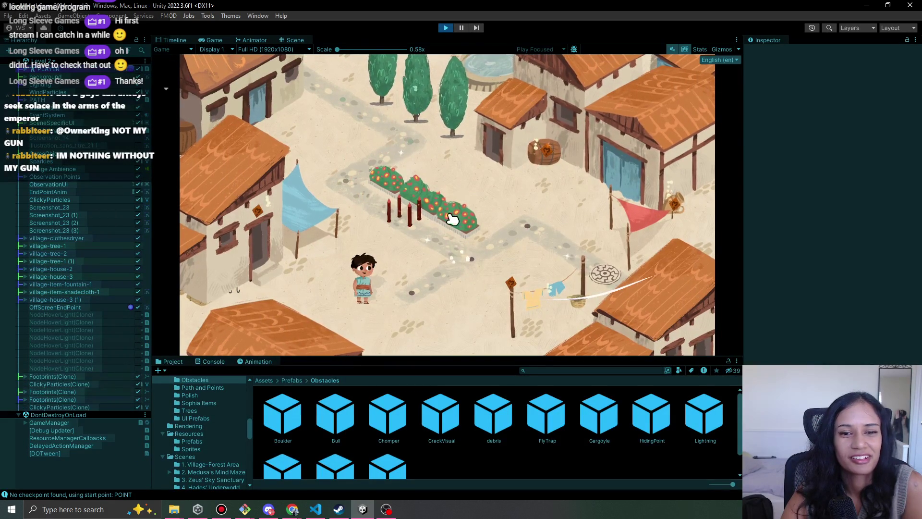
left_click(445, 27)
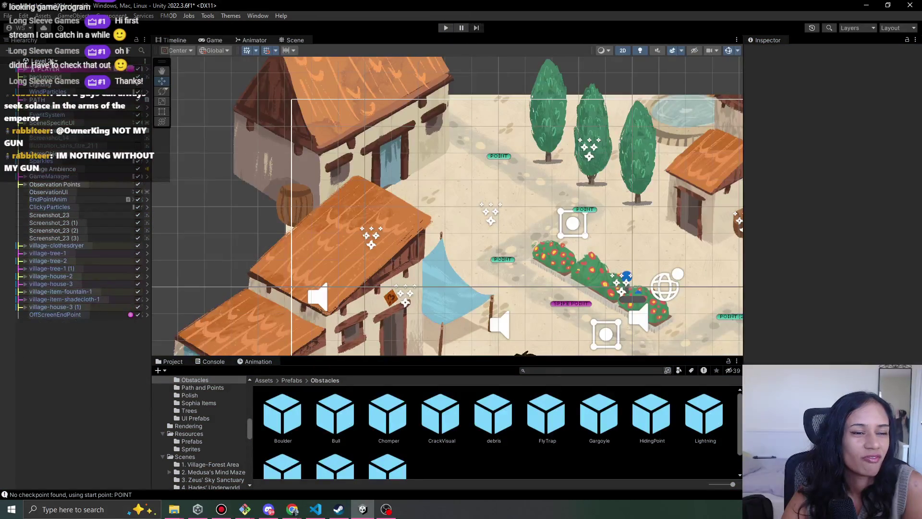
left_click(48, 61)
left_click(37, 124)
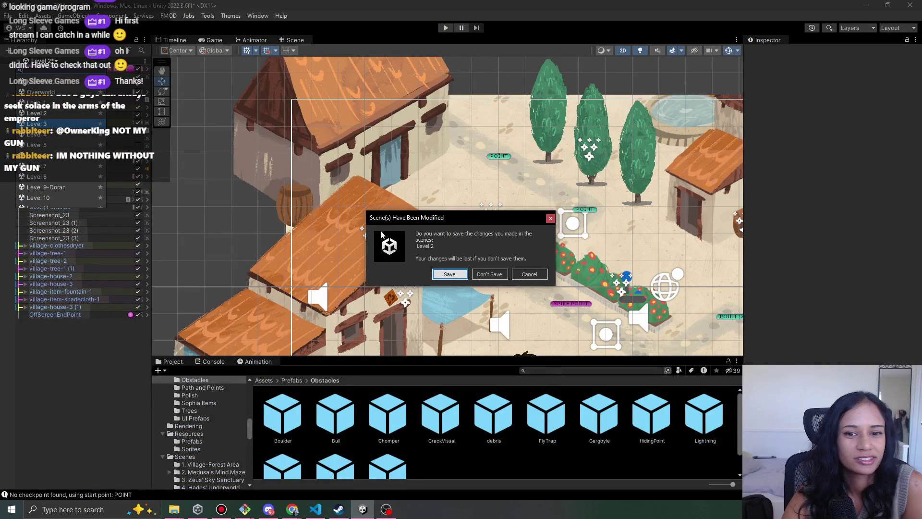
Save Level 2, then walk the character left and down-right past the spikes and stop.
left_click(441, 278)
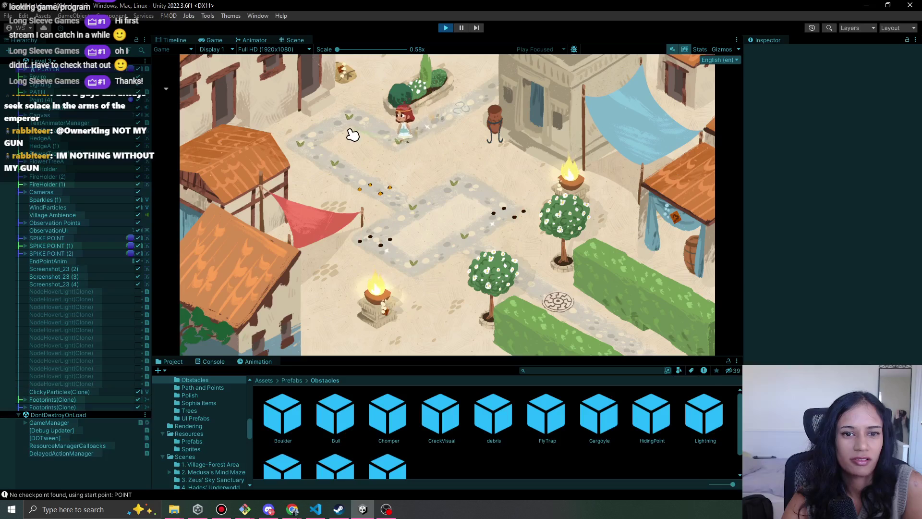
left_click(350, 134)
left_click(315, 157)
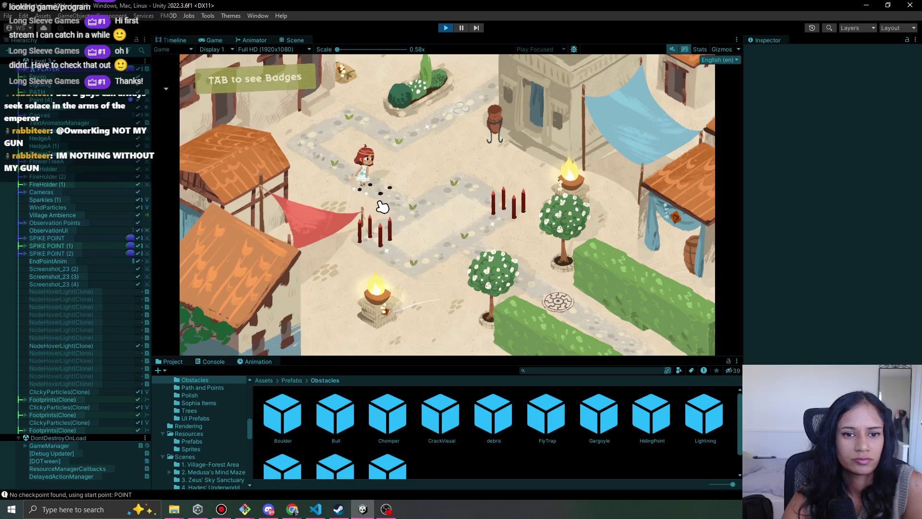
left_click(396, 211)
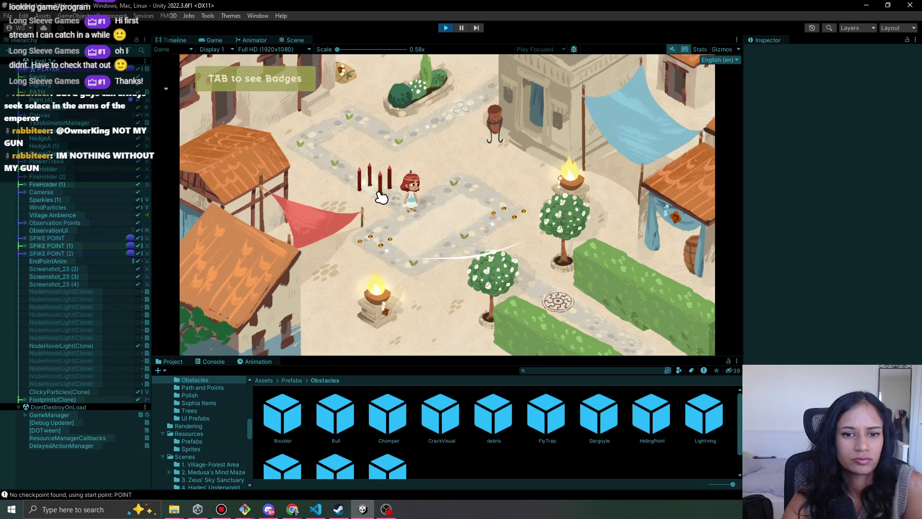
left_click(442, 28)
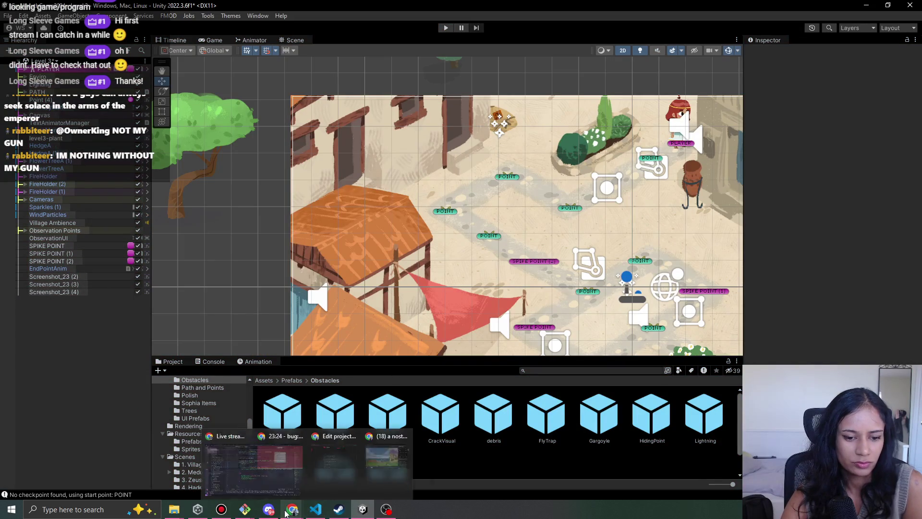
In PlayerMovement.cs, search for nextPointAttempt.isDangerous.
mouse_move(284, 514)
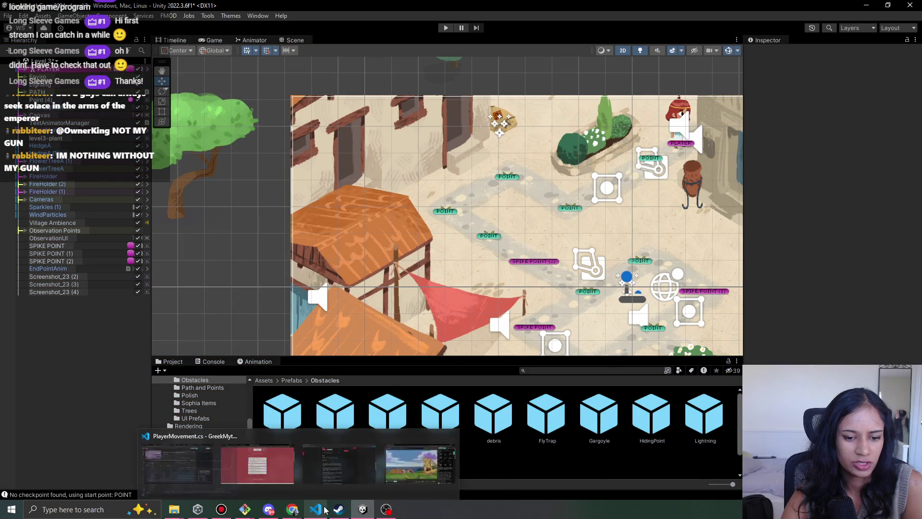
left_click(315, 509)
double_click(393, 137)
key("ctrl+f")
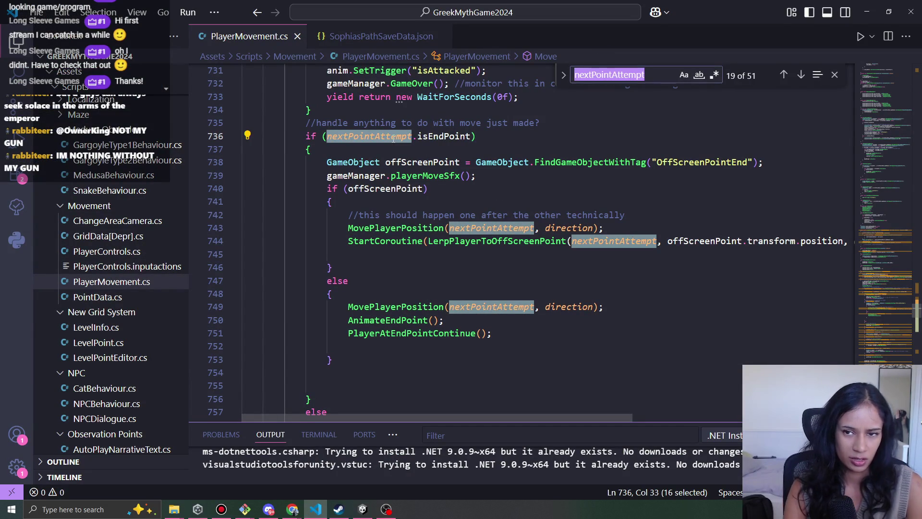
type(".")
key("Return")
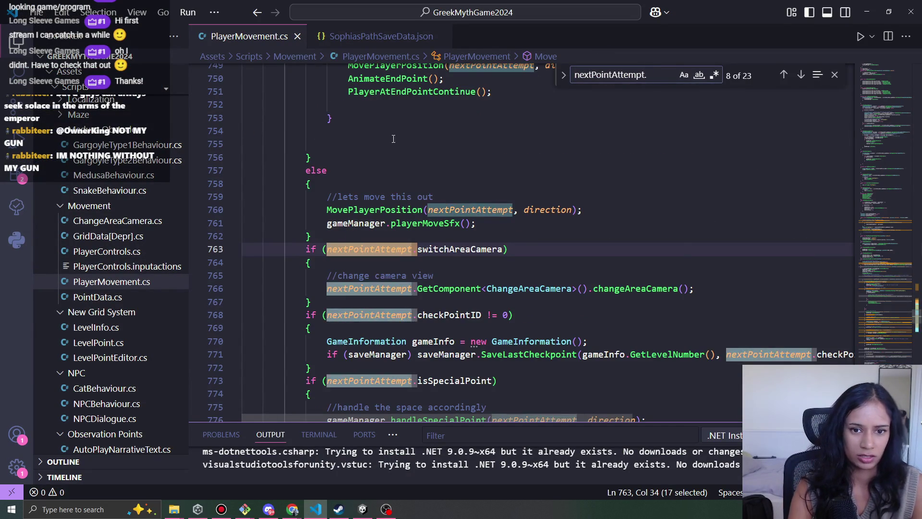
type("isdan")
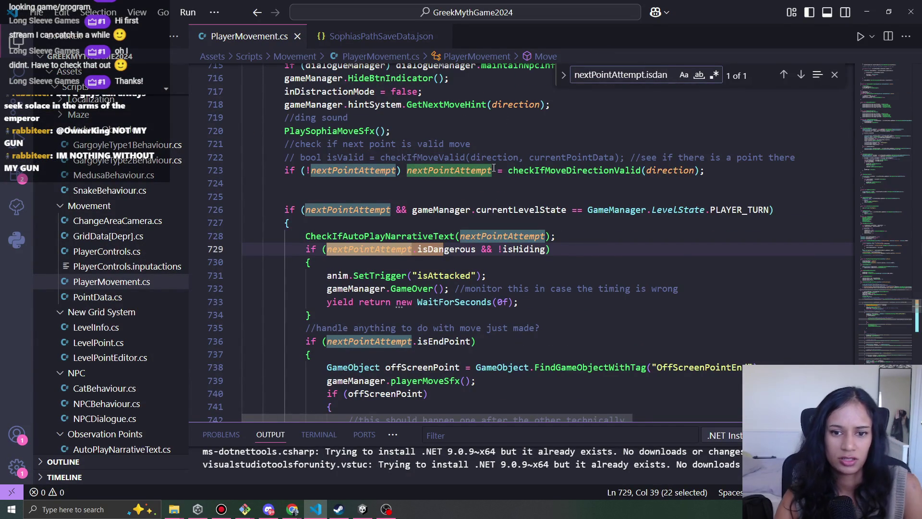
Review the danger check's isAttacked SetTrigger call and surrounding lines 730–733.
scroll(387, 192, "down", 2)
left_click(380, 228)
left_click(440, 227)
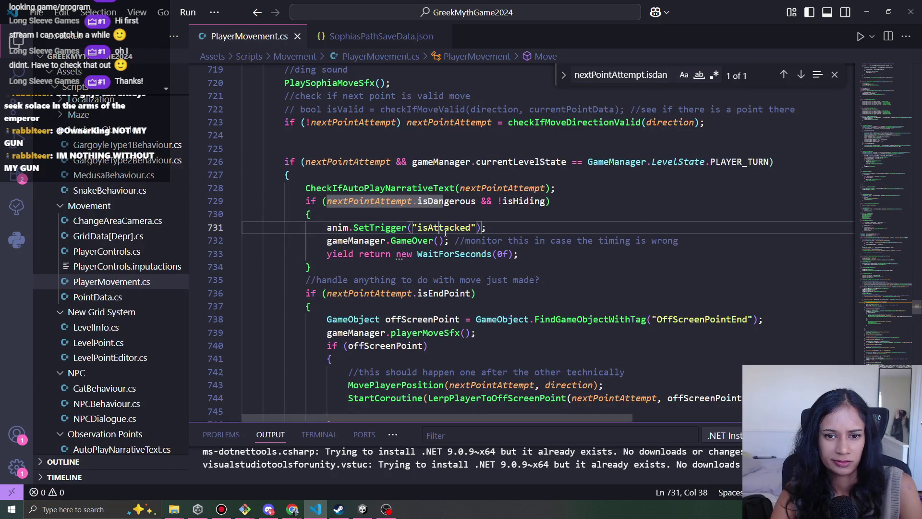
scroll(461, 239, "up", 4)
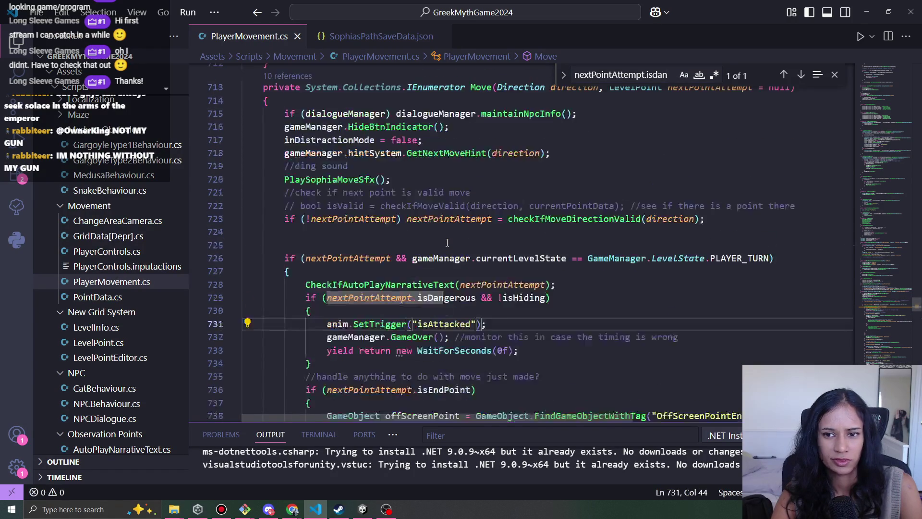
scroll(451, 245, "down", 2)
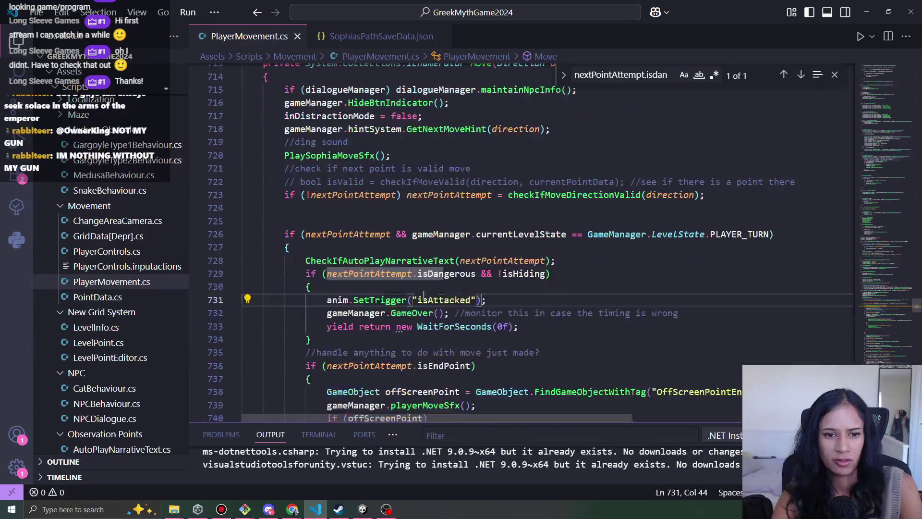
scroll(430, 286, "down", 5)
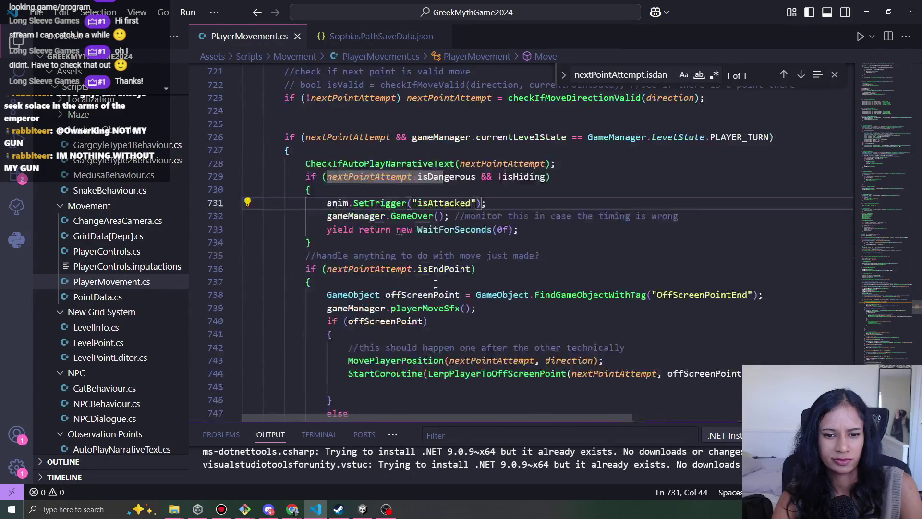
scroll(461, 275, "down", 2)
scroll(463, 274, "up", 2)
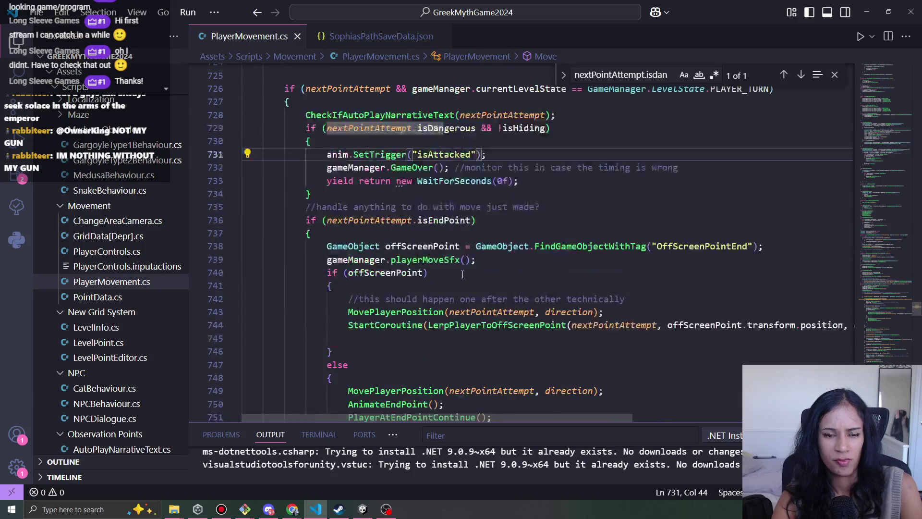
left_click(523, 179)
key("Up")
key("Up")
key("Up")
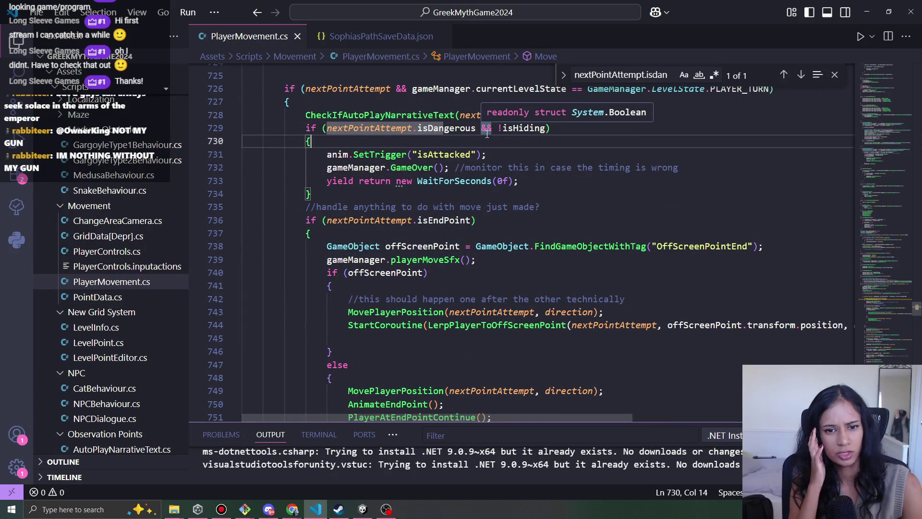
scroll(398, 183, "down", 1)
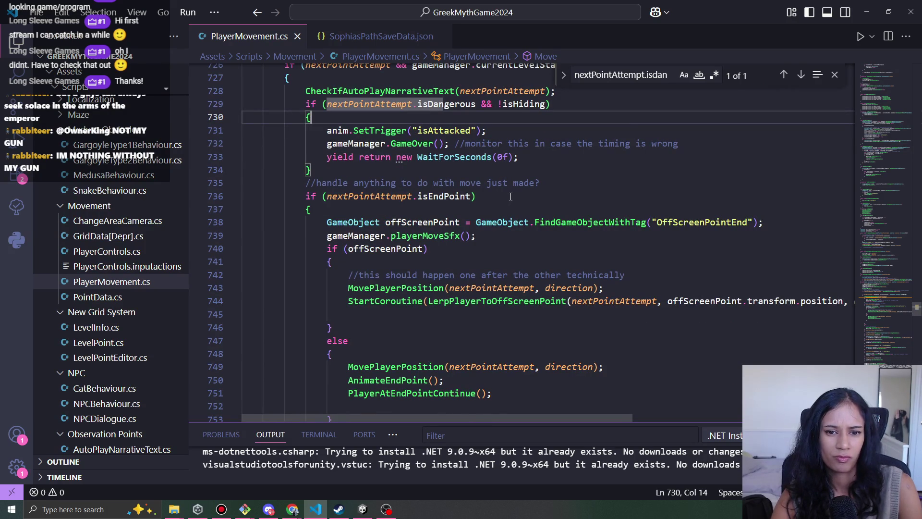
scroll(510, 198, "down", 2)
Review the offScreenPoint and MovePlayerPosition end-point code, then select the danger-check lines 729–734.
double_click(398, 200)
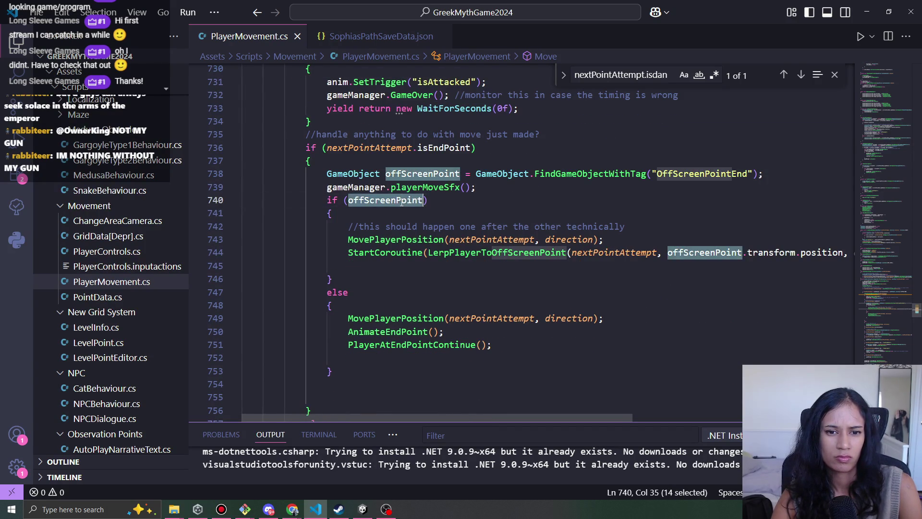
scroll(432, 221, "down", 8)
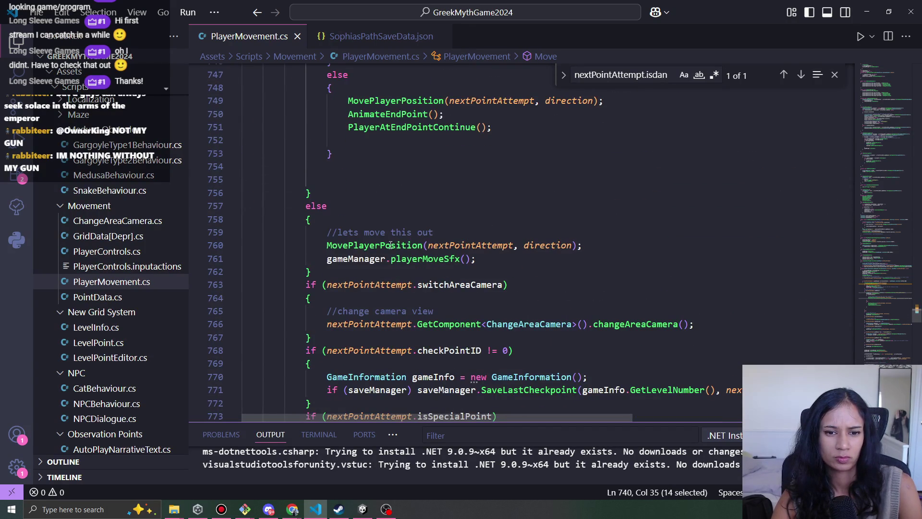
double_click(391, 245)
left_click_drag(498, 257, 491, 245)
scroll(324, 253, "up", 10)
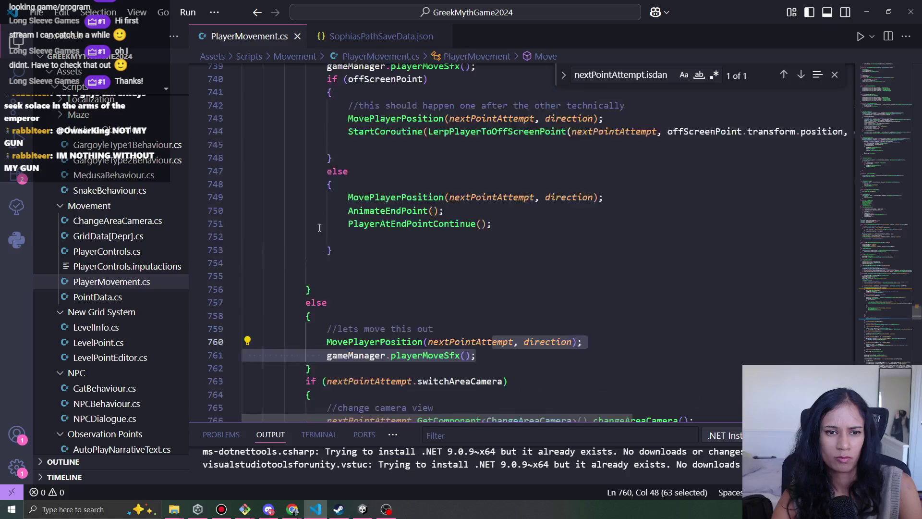
scroll(322, 255, "down", 5)
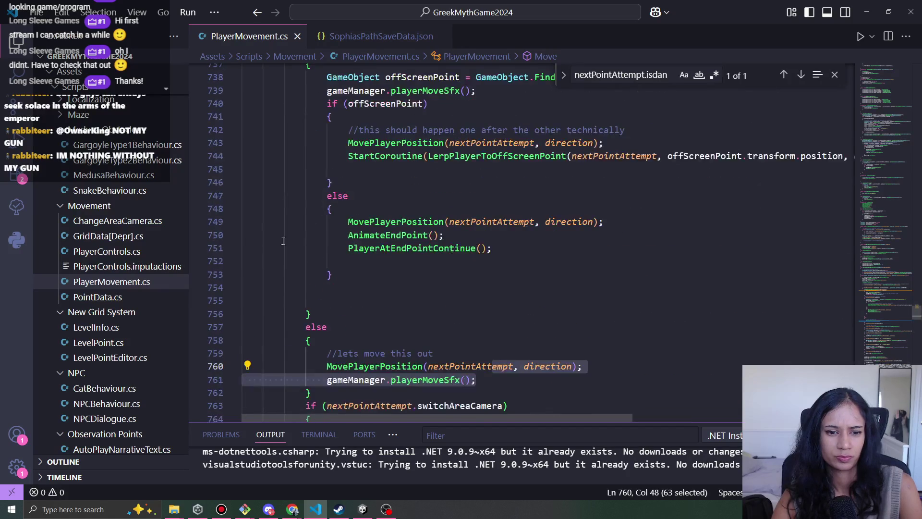
left_click(319, 329)
scroll(326, 321, "up", 1)
scroll(346, 317, "down", 2)
key("Right")
key("Right")
scroll(351, 322, "down", 2)
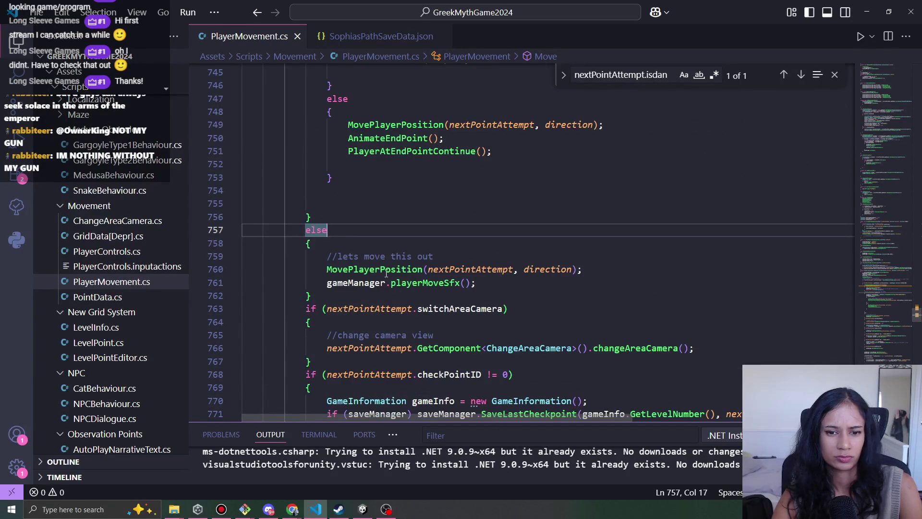
scroll(494, 280, "down", 2)
left_click(473, 234)
scroll(480, 261, "up", 8)
left_click(511, 205)
left_click(349, 216)
left_click_drag(338, 220, 304, 158)
key("ctrl+c")
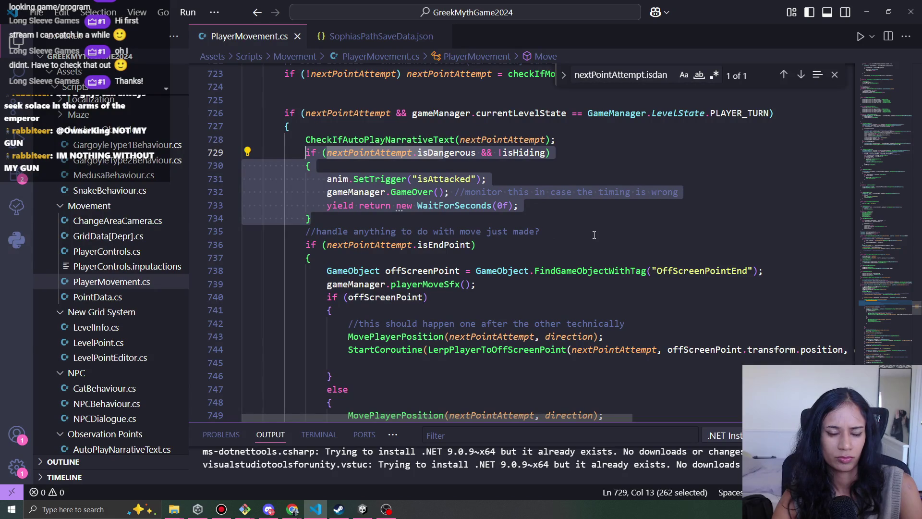
Move the danger-check block into the else branch after the movement code.
key("Delete")
scroll(475, 271, "down", 6)
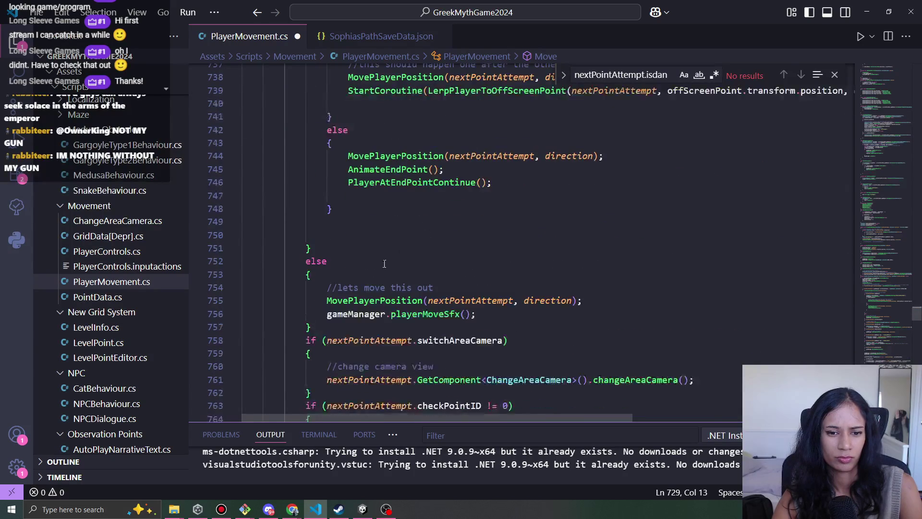
left_click(475, 269)
left_click(360, 222)
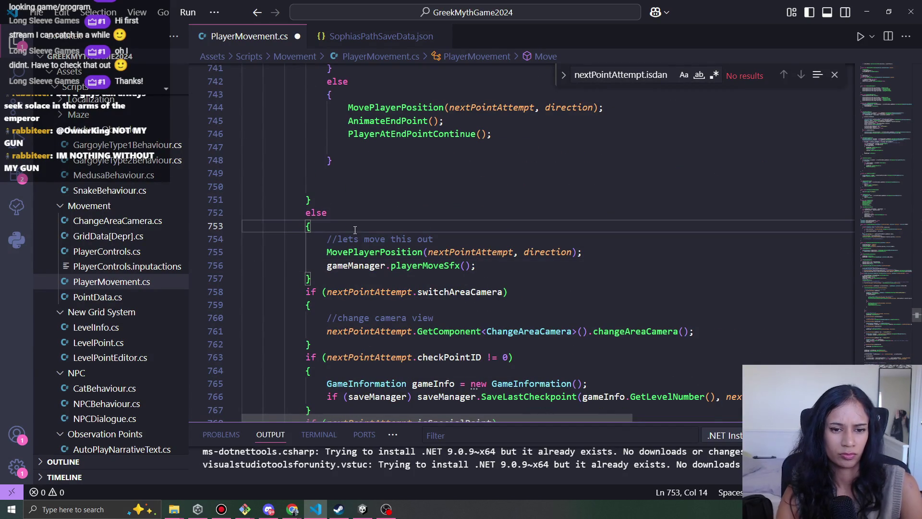
left_click(493, 265)
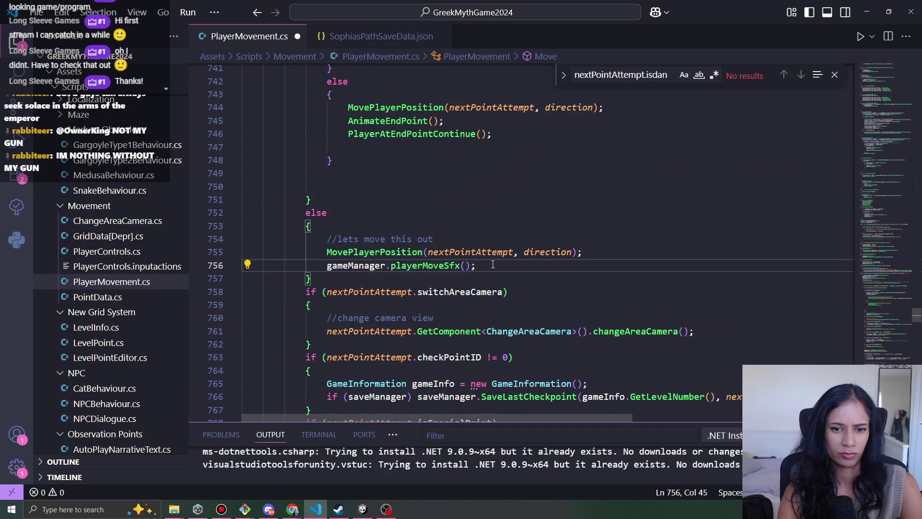
key("ctrl+v")
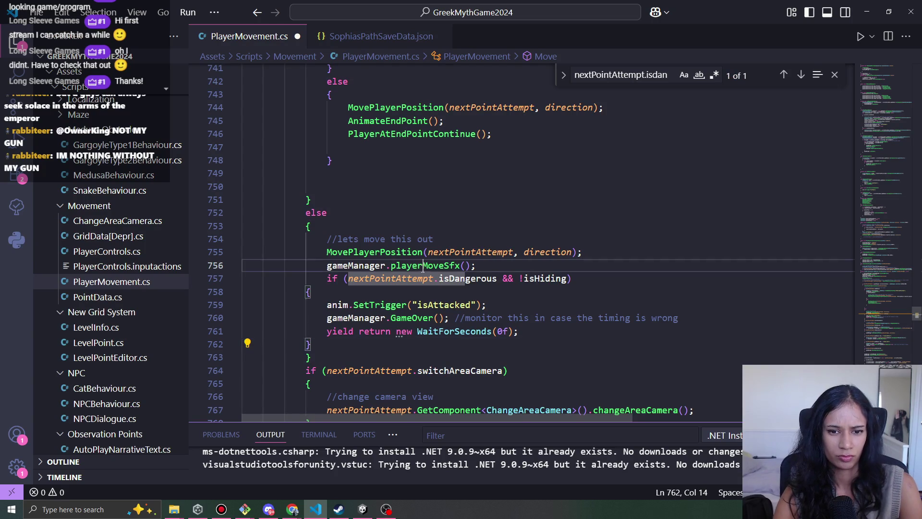
Delete the empty playerMoveSfx method from GameManager.cs.
left_click(422, 267)
left_click(497, 266)
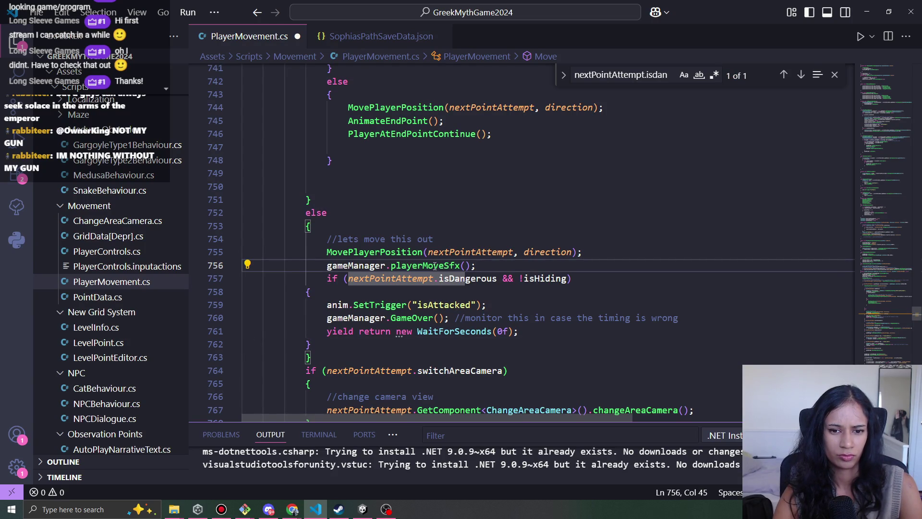
double_click(432, 266)
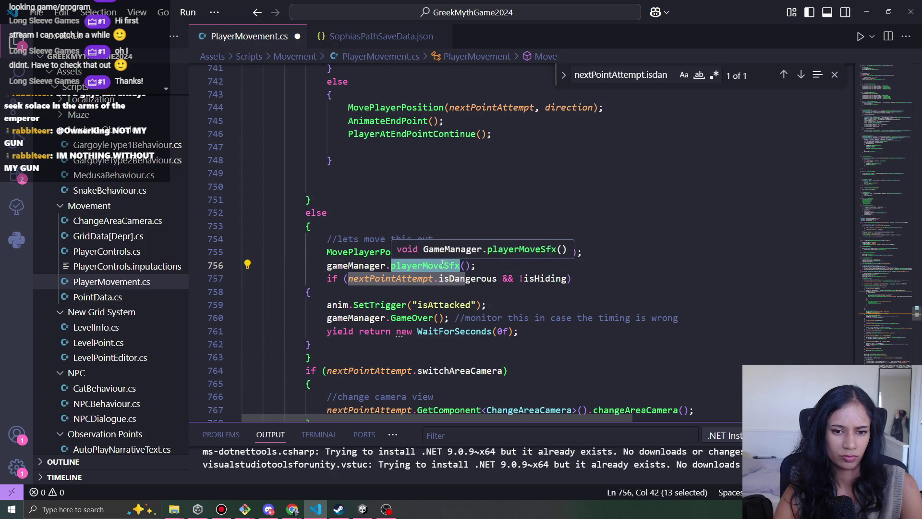
left_click(442, 265, "ctrl")
left_click(389, 234)
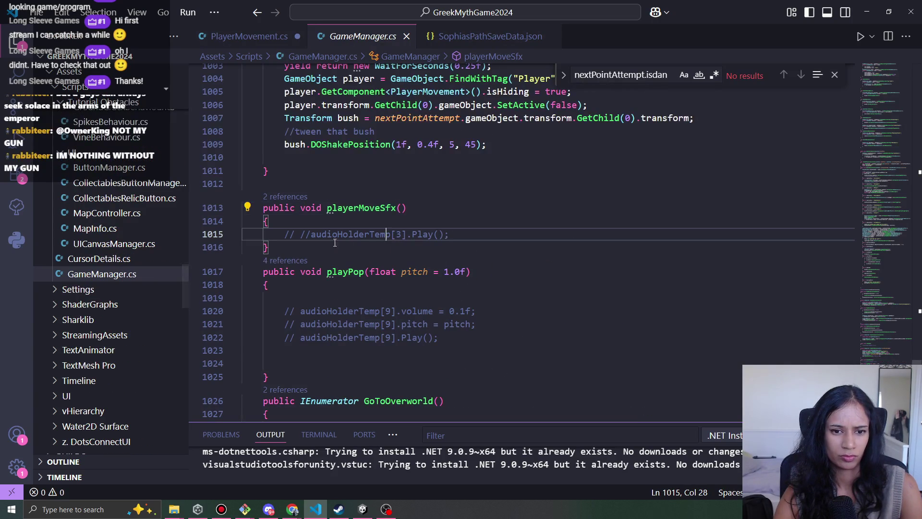
left_click_drag(309, 247, 250, 187)
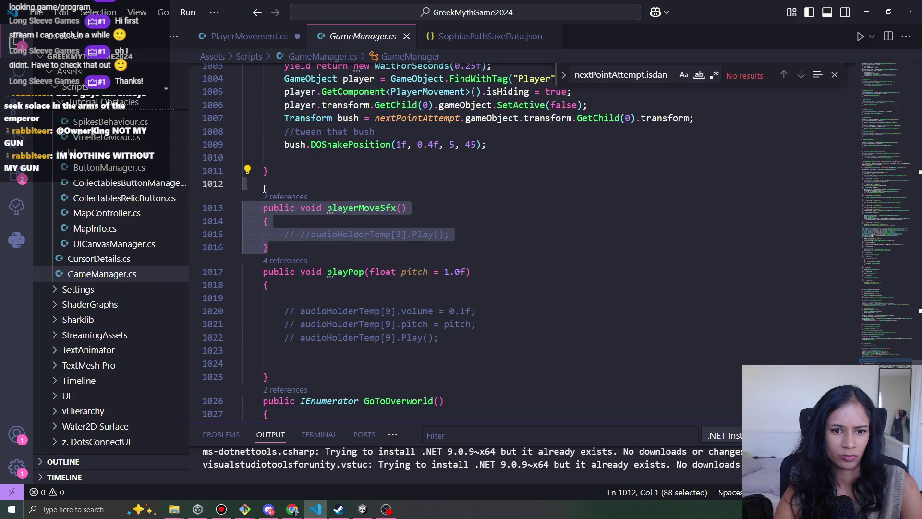
key("Delete")
Delete both playerMoveSfx call lines from PlayerMovement.cs.
key("ctrl+Tab")
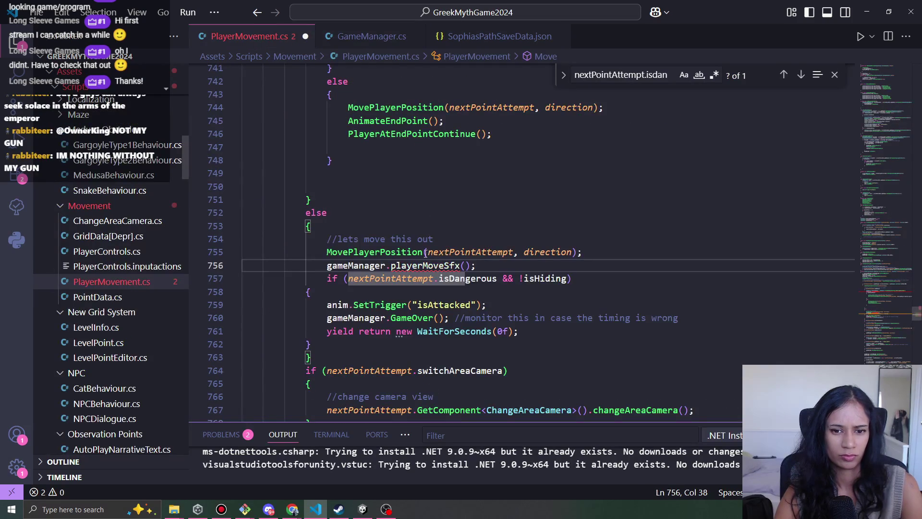
triple_click(445, 265)
key("Delete")
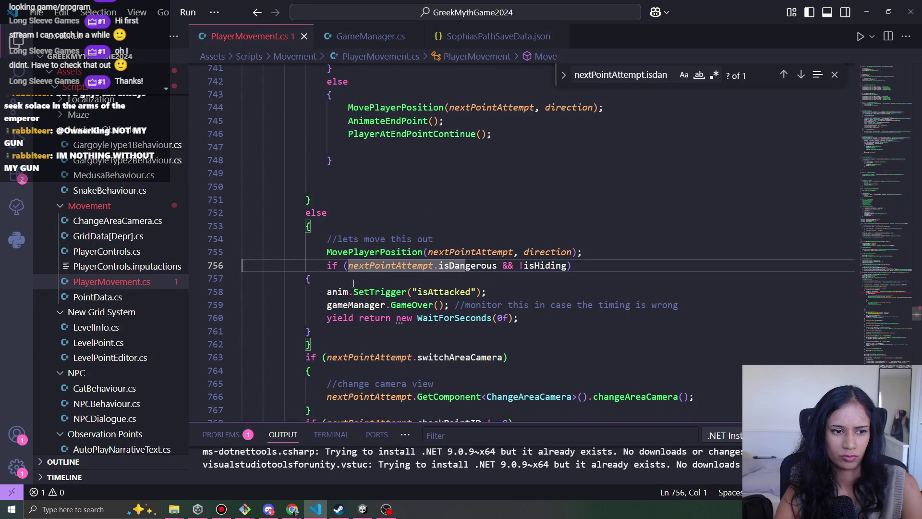
scroll(885, 294, "up", 5)
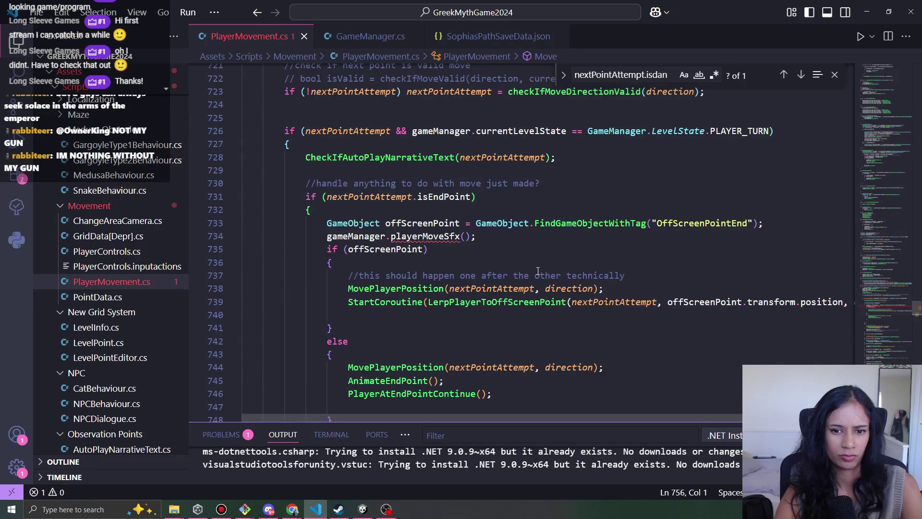
triple_click(433, 236)
key("Delete")
Re-indent the else block holding the danger check with Ctrl+K Ctrl+F.
scroll(454, 256, "down", 5)
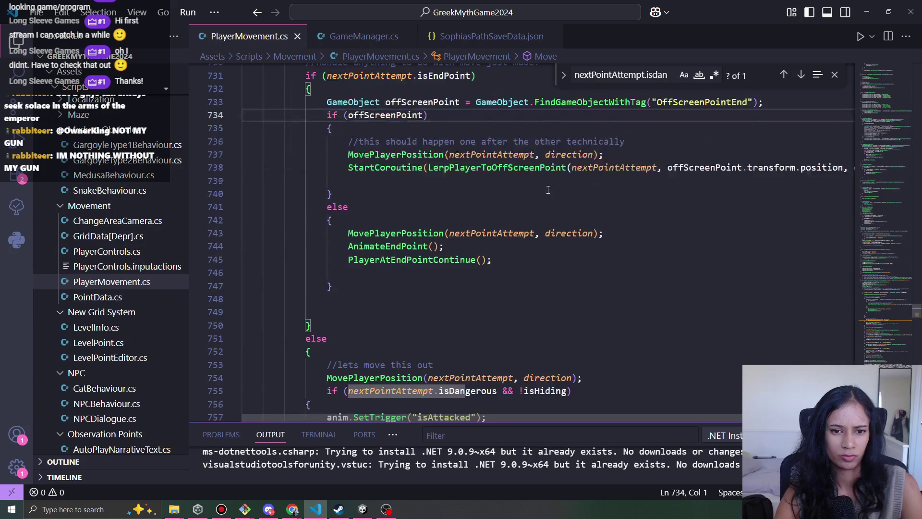
scroll(483, 212, "down", 1)
left_click(485, 220)
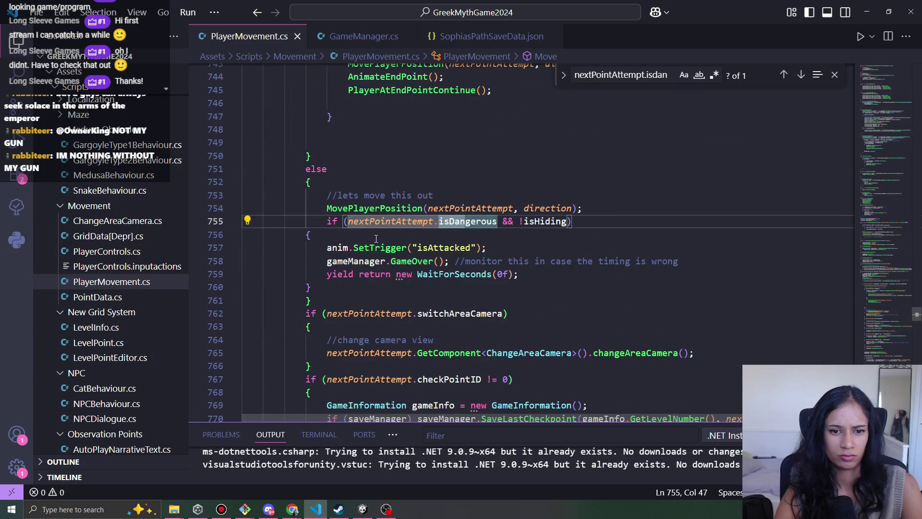
left_click_drag(305, 313, 294, 172)
key("ctrl+k")
key("ctrl+f")
Review the Move method's GameOver, WaitForSeconds and MovePlayerPosition lines, then return to Unity.
left_click(471, 261)
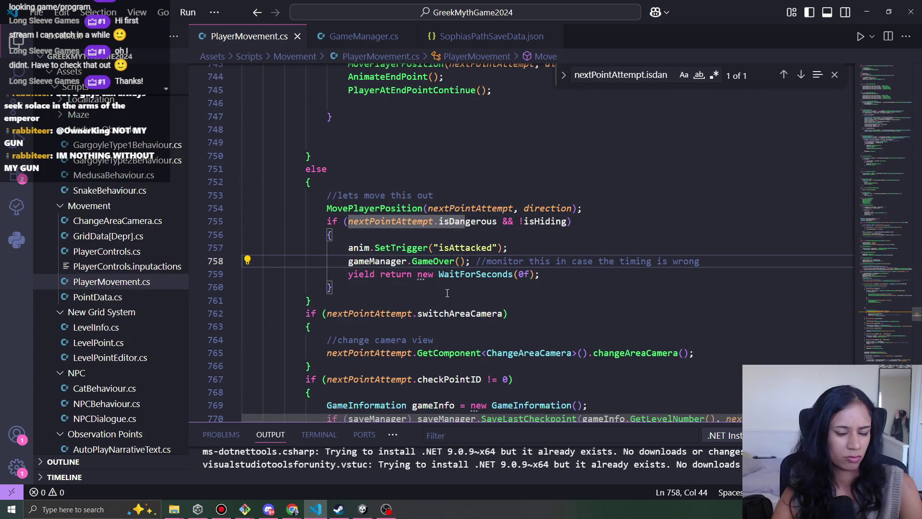
left_click(555, 273)
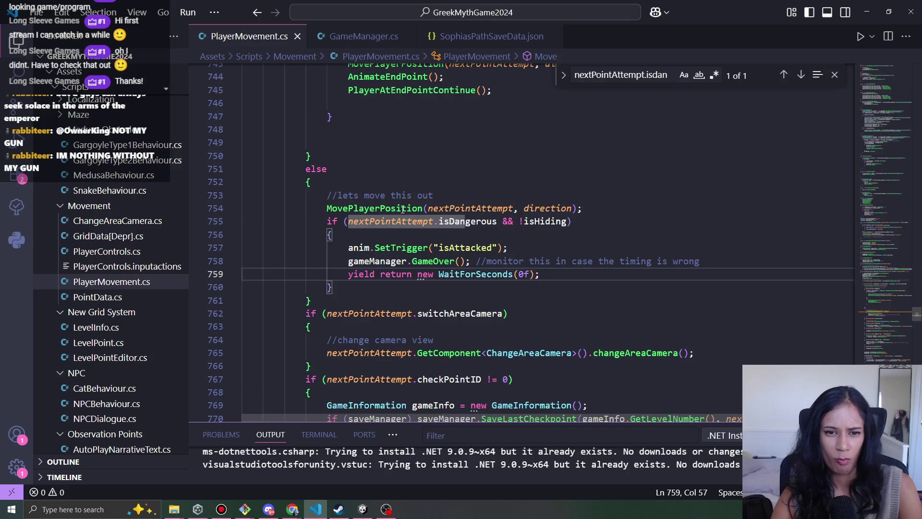
left_click(421, 208)
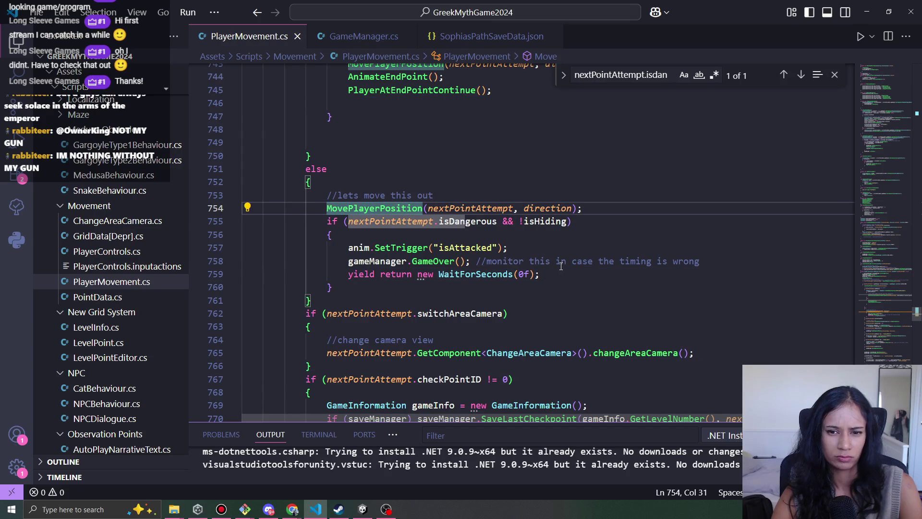
scroll(561, 267, "down", 1)
scroll(559, 270, "down", 2)
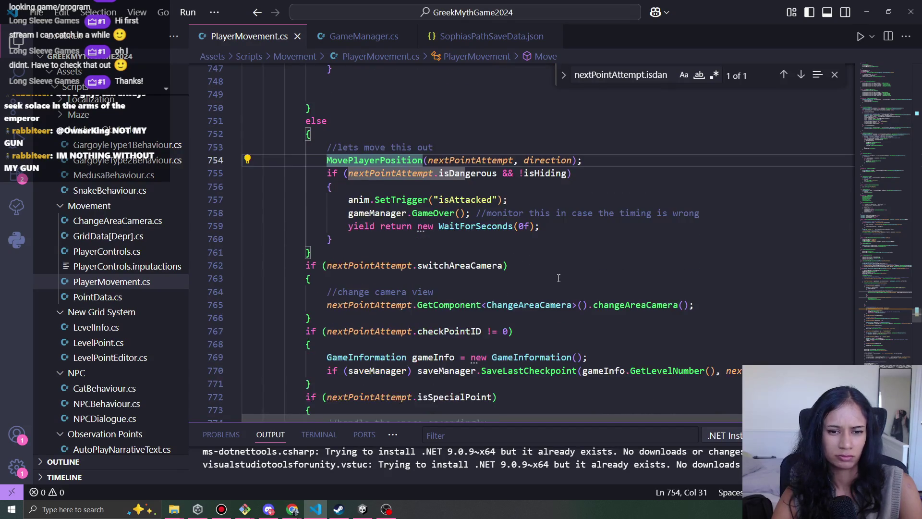
scroll(559, 283, "up", 6)
scroll(557, 294, "up", 3)
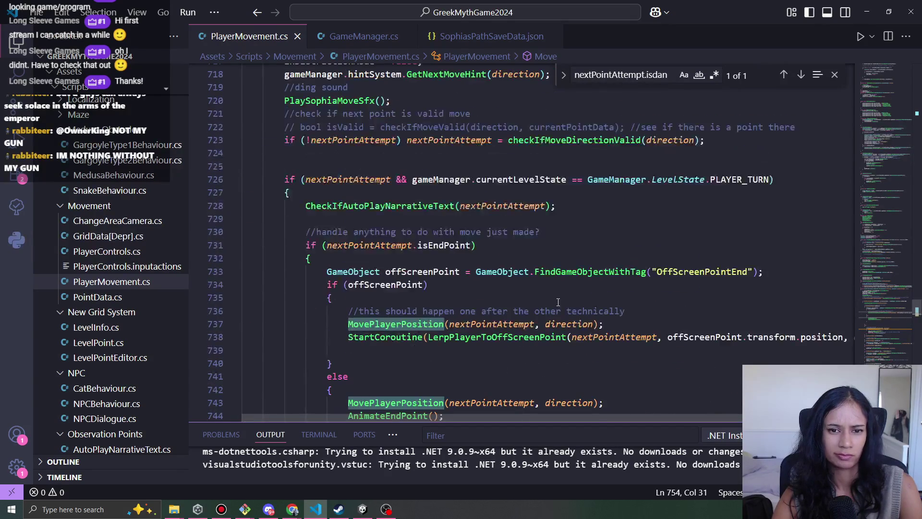
scroll(558, 302, "up", 4)
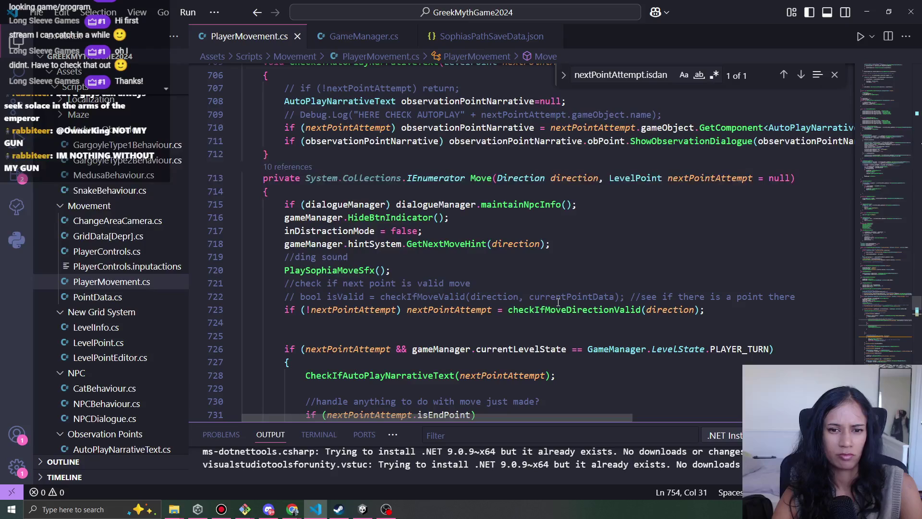
scroll(558, 302, "down", 11)
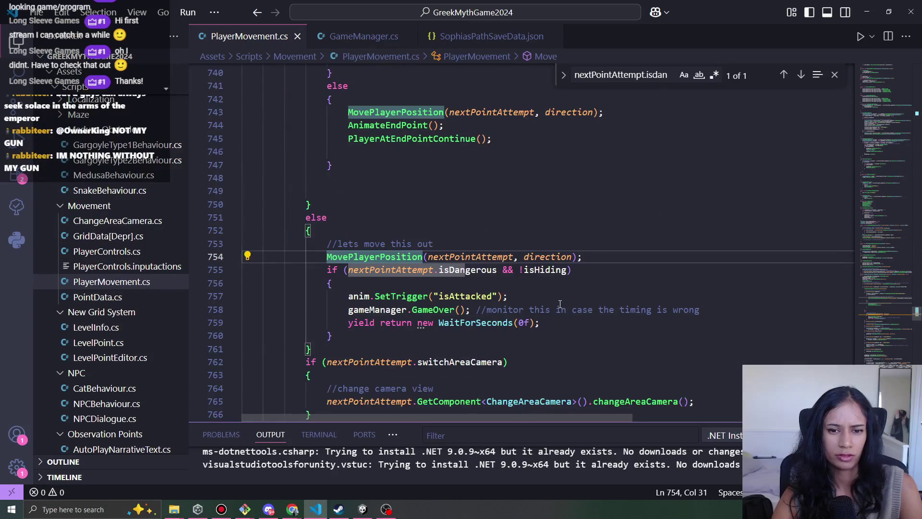
left_click(363, 509)
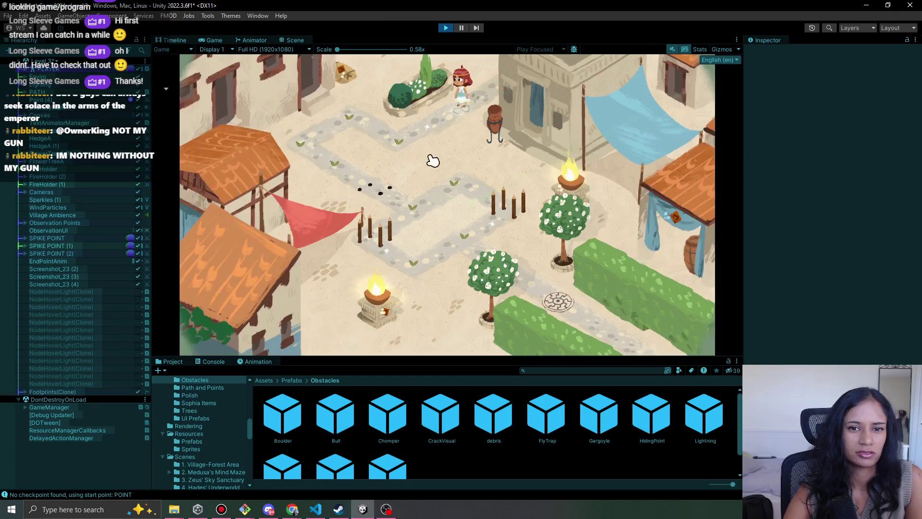
Play the village level and walk Sophia along the path nodes into the spike trap.
left_click(427, 152)
left_click(370, 137)
left_click(318, 144)
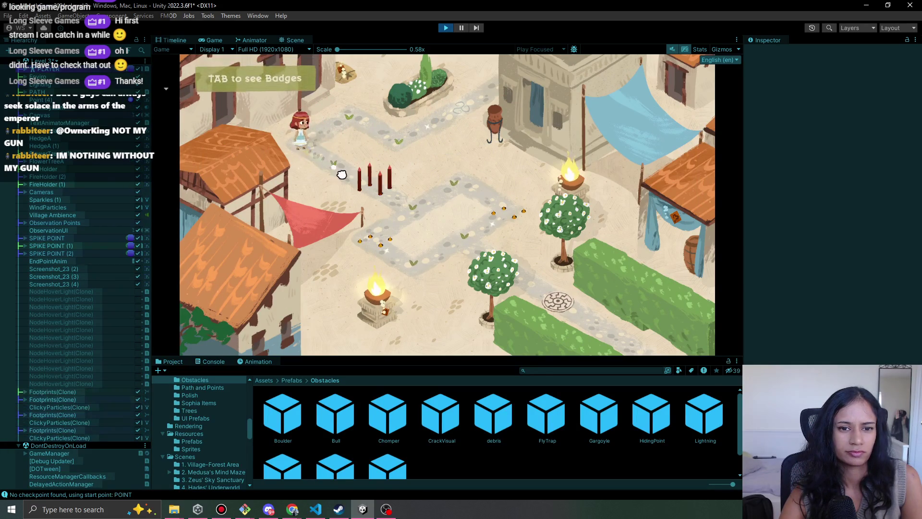
left_click(371, 188)
left_click(419, 217)
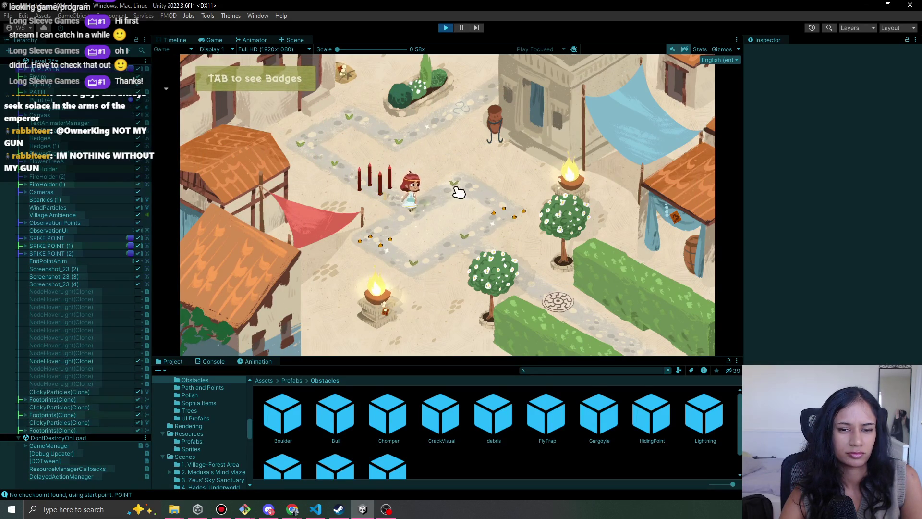
left_click(386, 241)
left_click(415, 211)
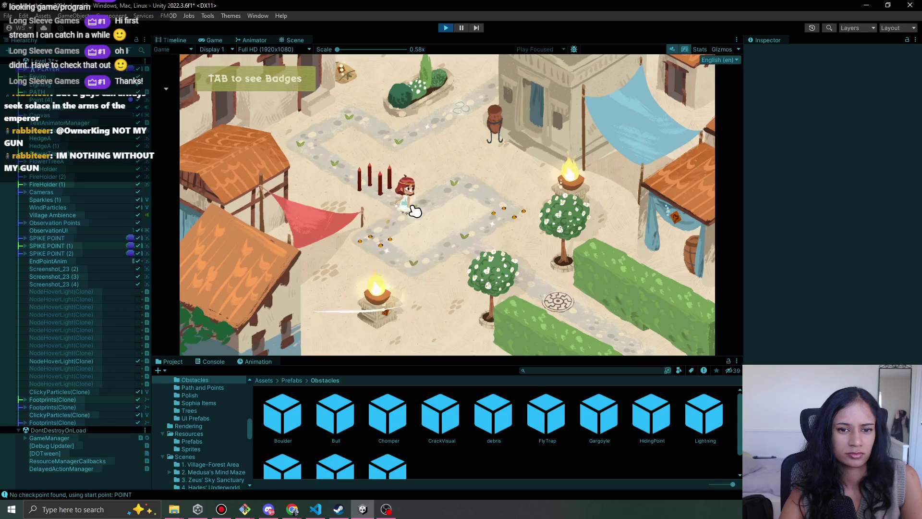
left_click(388, 244)
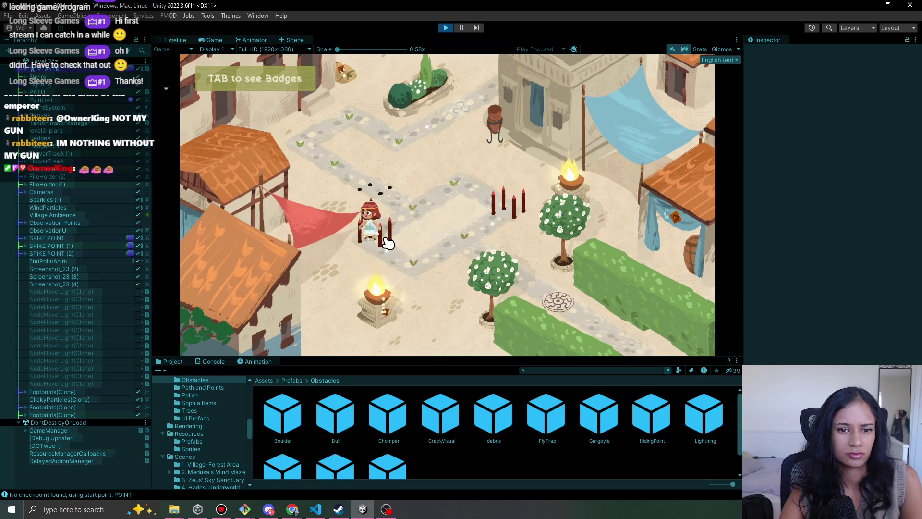
left_click(411, 212)
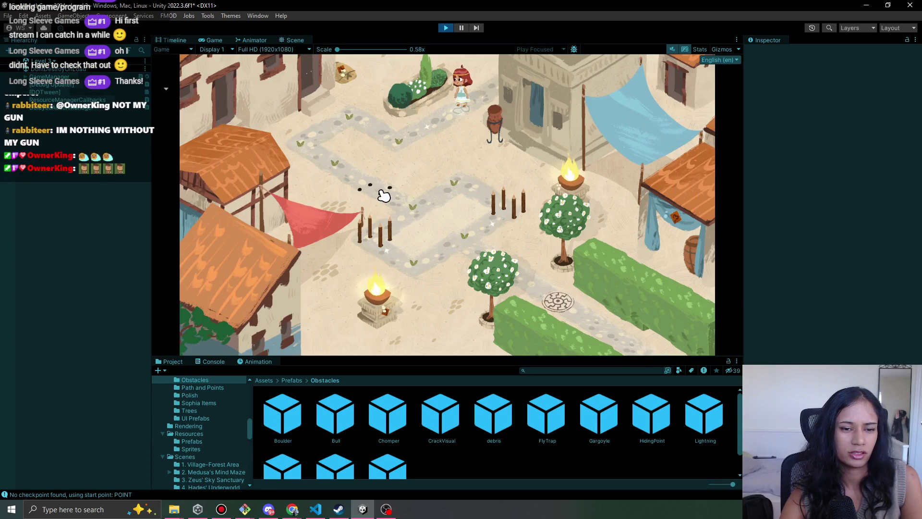
Walk the restarted character past the spikes again, stop play mode, and return to PlayerMovement.cs.
left_click(391, 140)
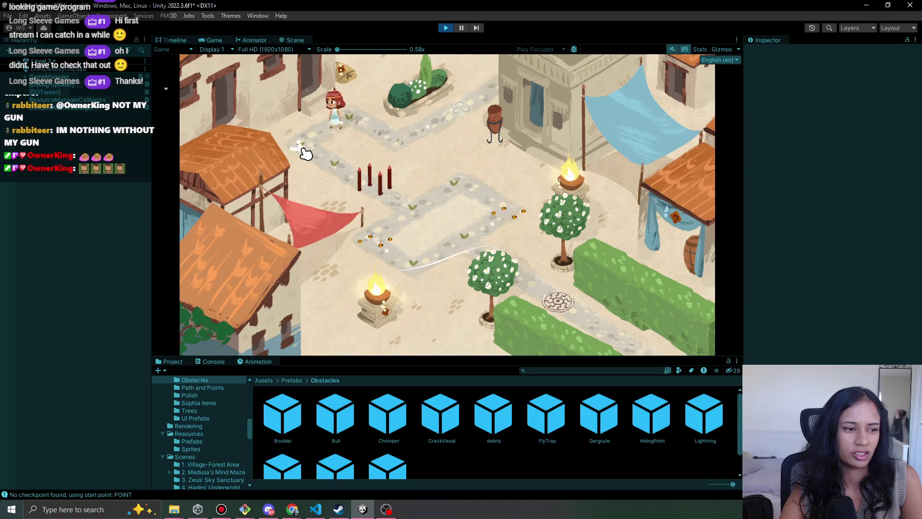
left_click(311, 158)
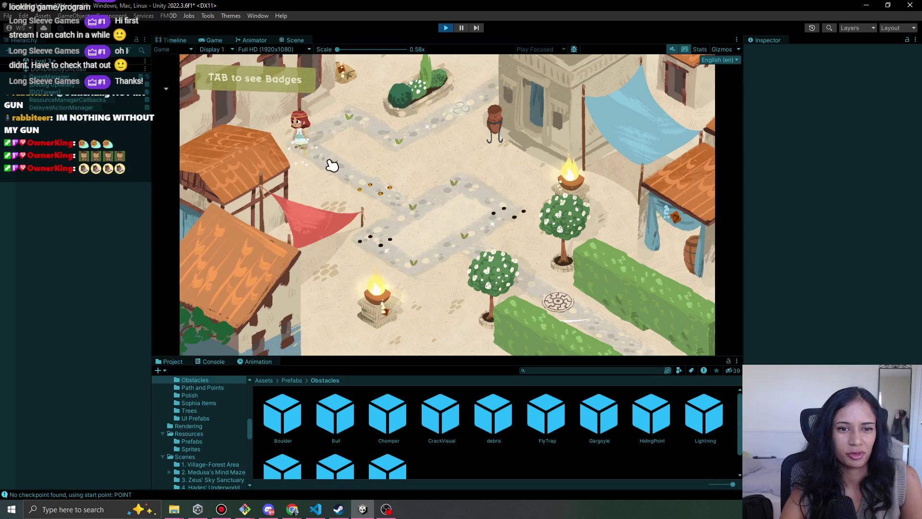
left_click(412, 207)
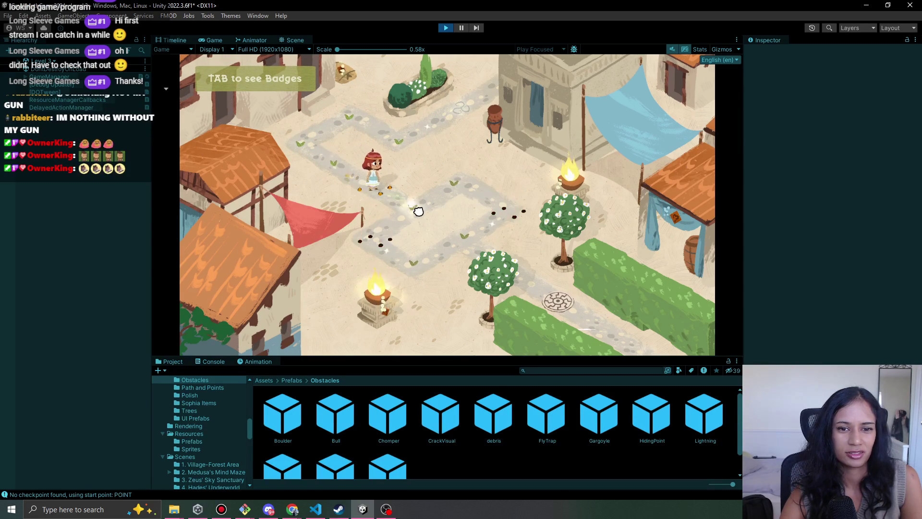
left_click(374, 186)
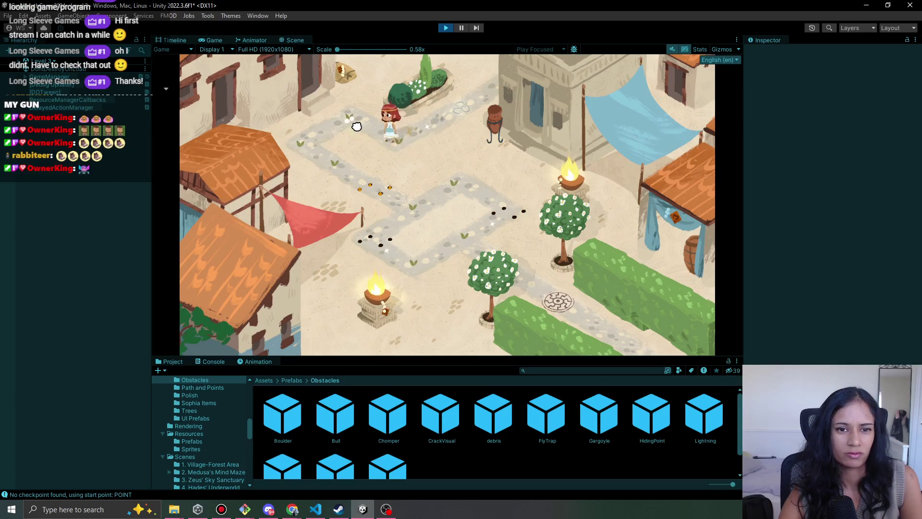
left_click(356, 127)
left_click(330, 137)
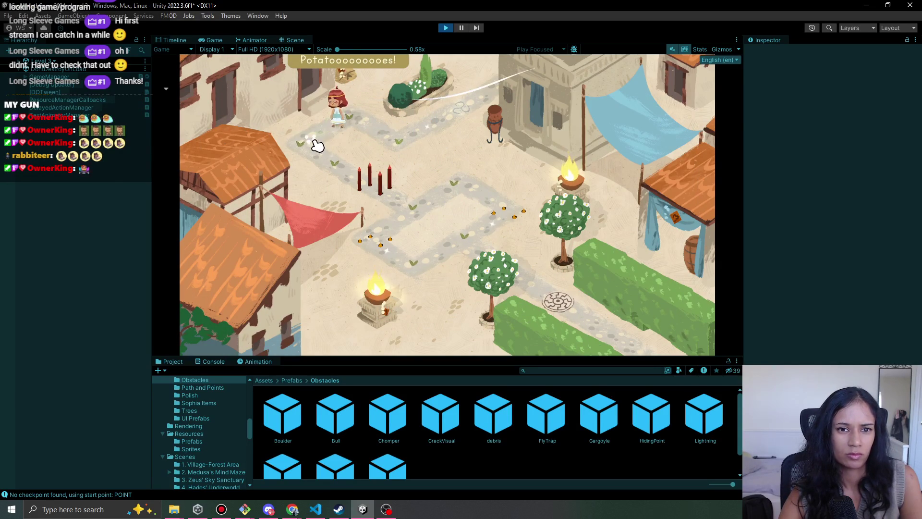
left_click(374, 195)
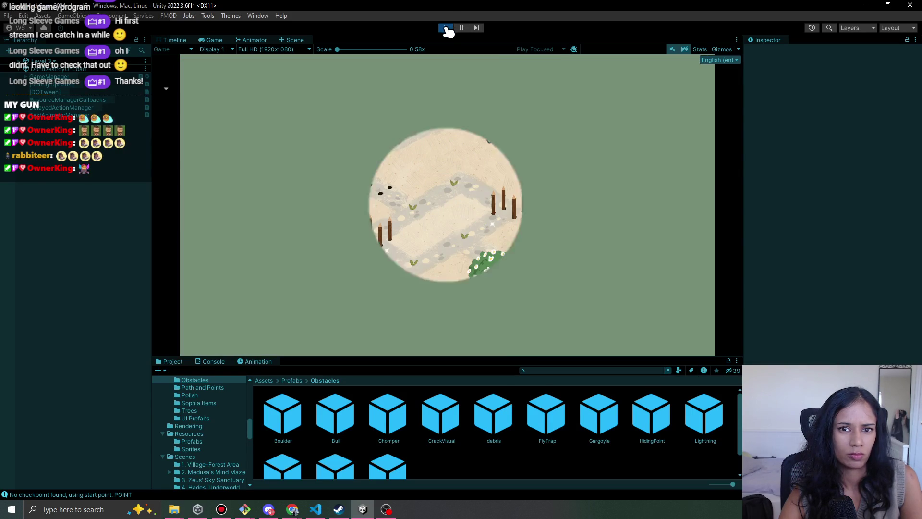
left_click(442, 29)
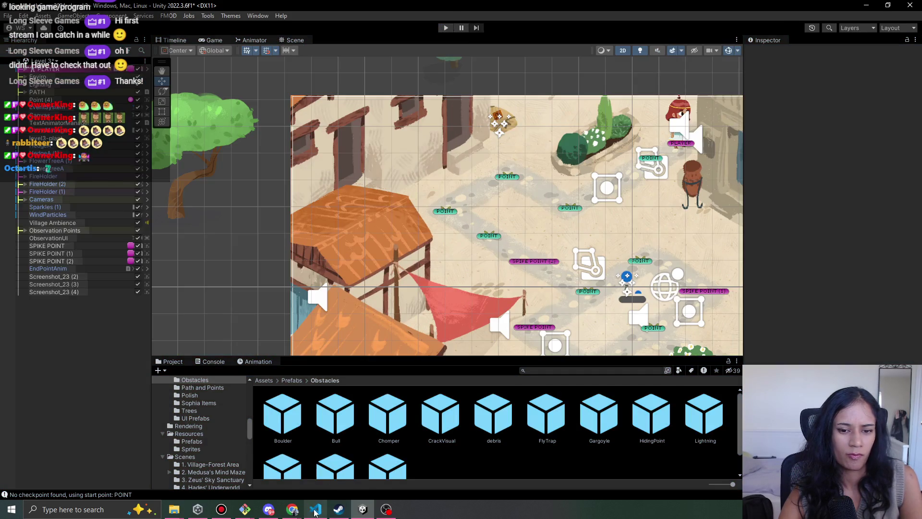
left_click(315, 509)
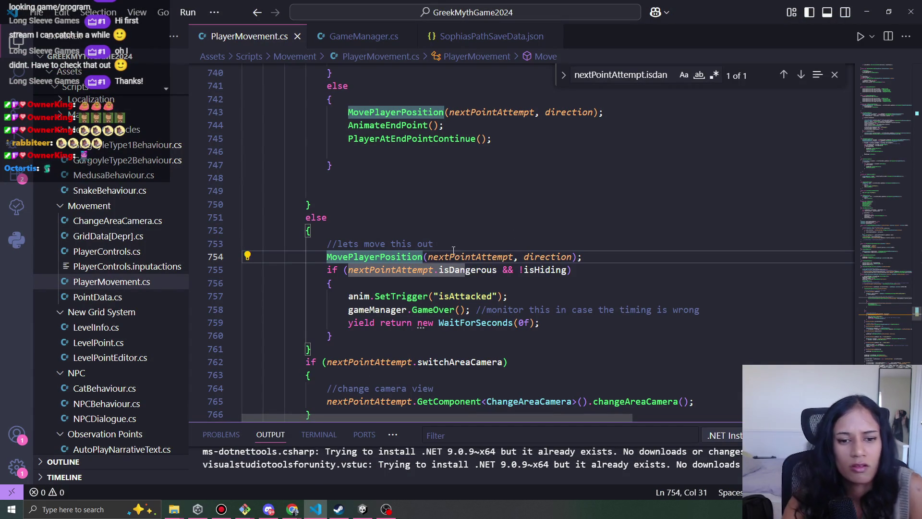
Comment out the isDangerous if-block, lines 755–760, and queue a Unity playtest.
left_click_drag(334, 336, 322, 271)
key("ctrl+slash")
key("alt+Tab")
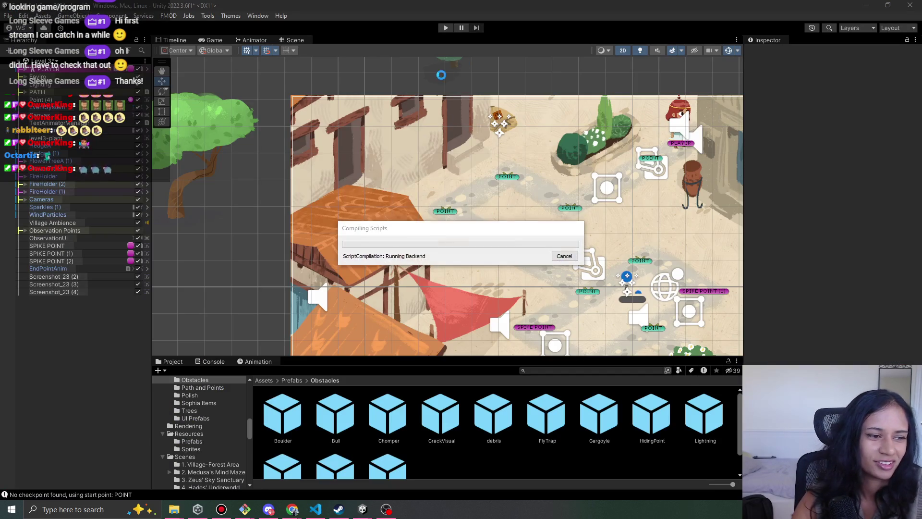
left_click(446, 28)
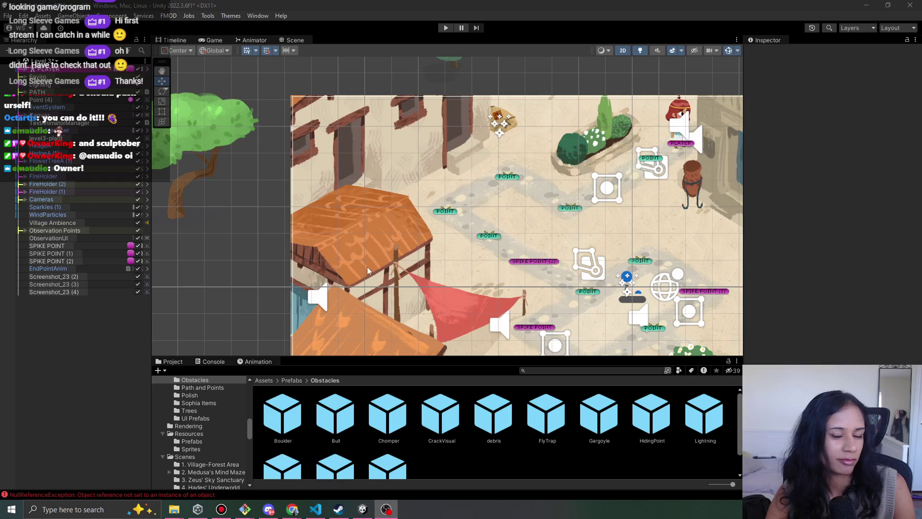
After compiling finishes, pan the Scene view across the village's path and spike points.
mouse_move(625, 269)
left_mouse_down()
mouse_move(522, 258)
mouse_move(409, 219)
left_mouse_up()
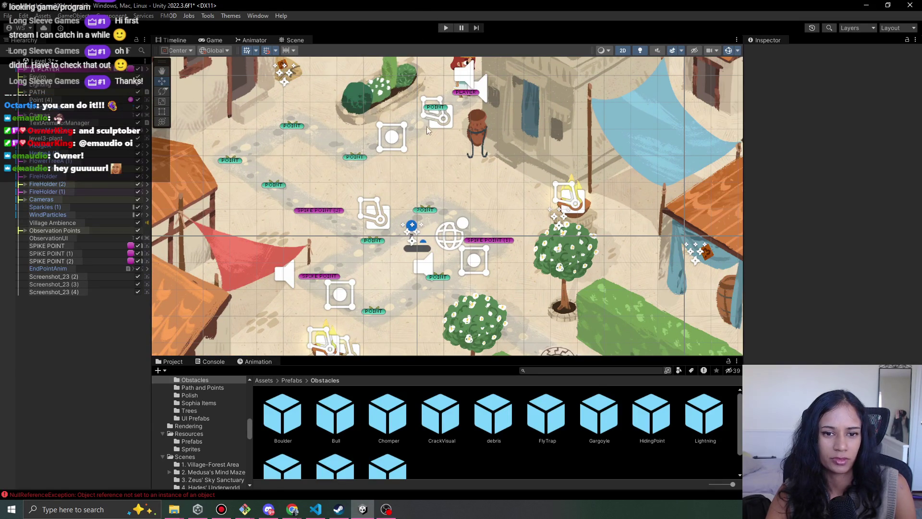
Return from VS Code to Unity and start playtesting the village level.
left_click(316, 510)
left_click(422, 257)
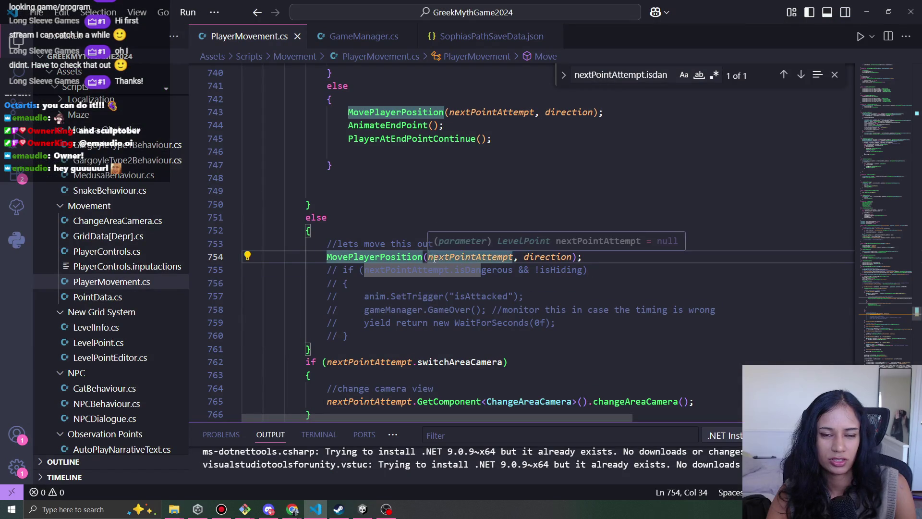
key("alt+Tab")
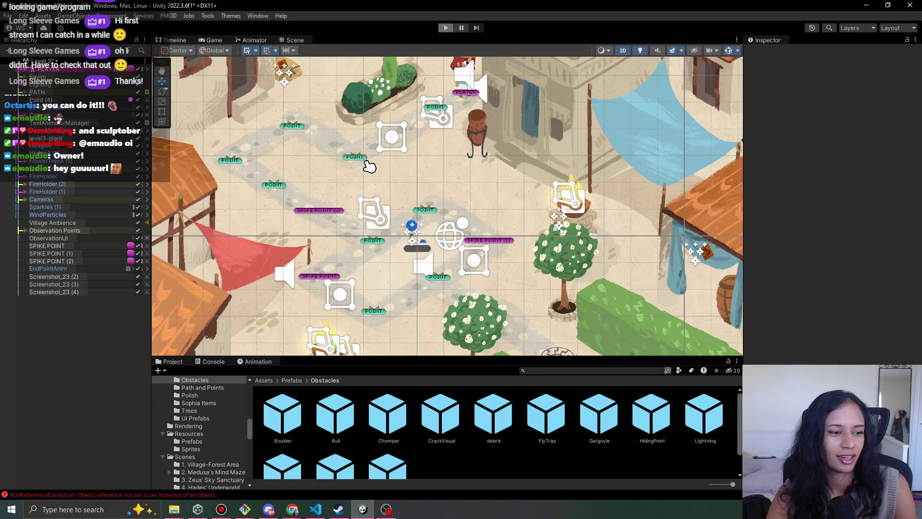
key("ctrl+p")
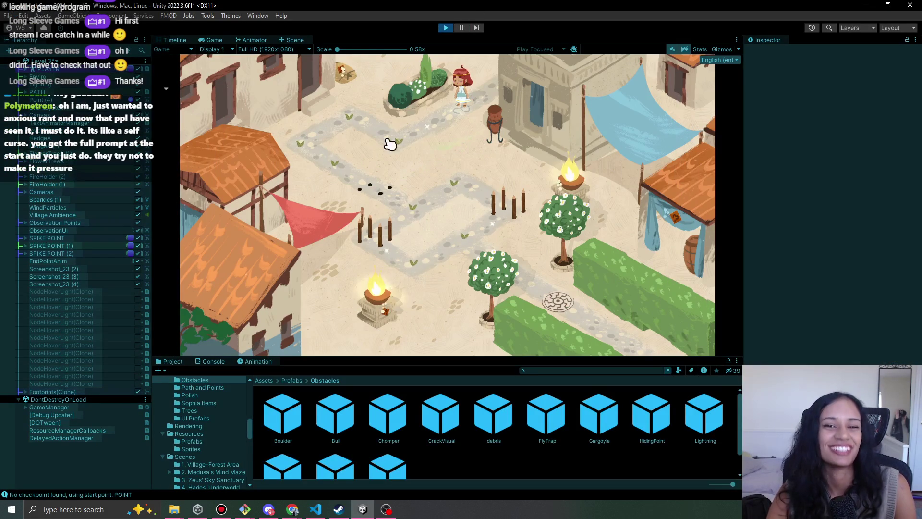
Walk the character along the village path to the exit, earning Path Complete and Less than 15 moves.
left_click(400, 143)
left_click(303, 147)
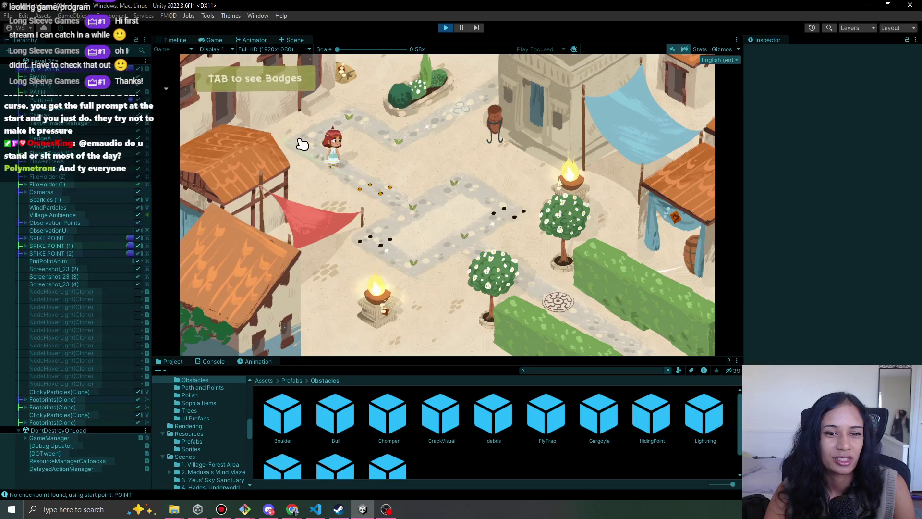
left_click(337, 155)
left_click(425, 213)
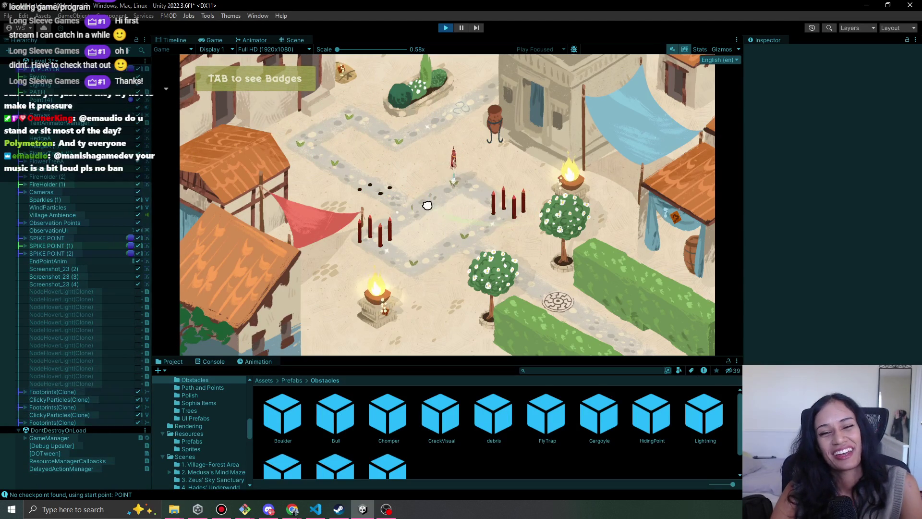
left_click(384, 241)
left_click(453, 262)
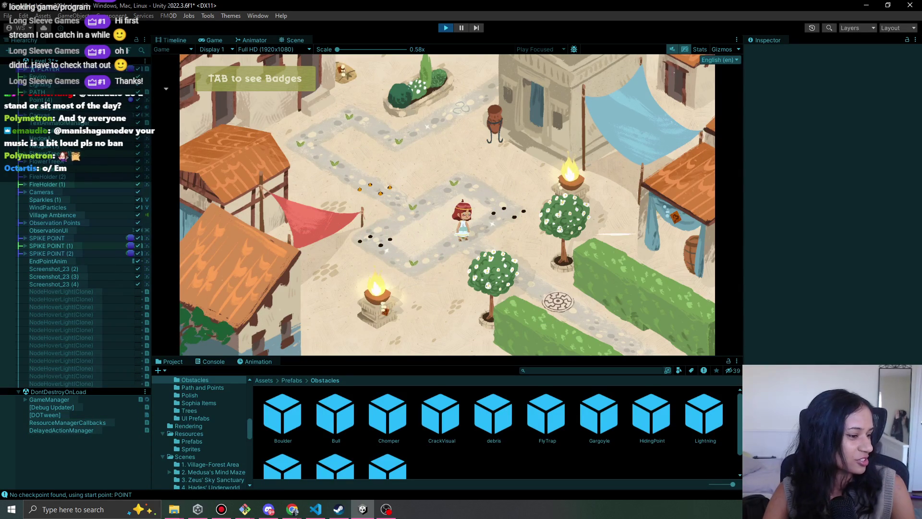
key("alt+Tab")
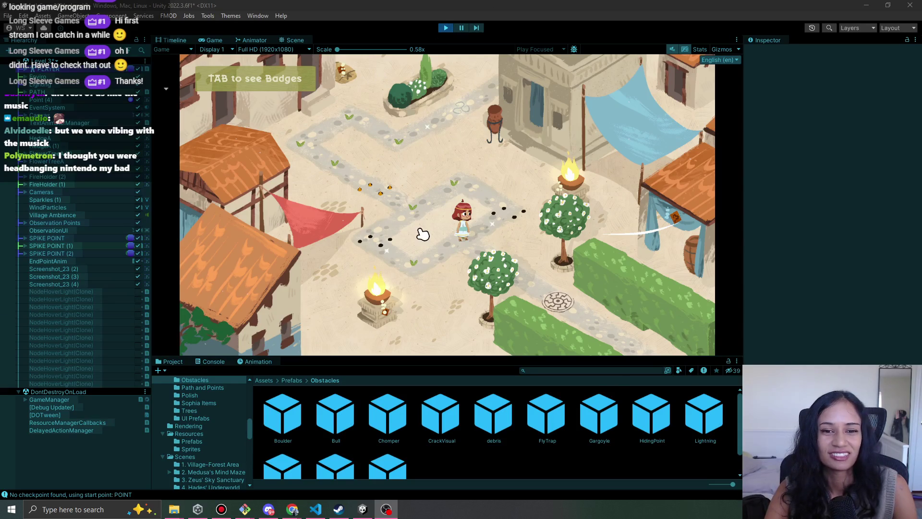
left_click(545, 300)
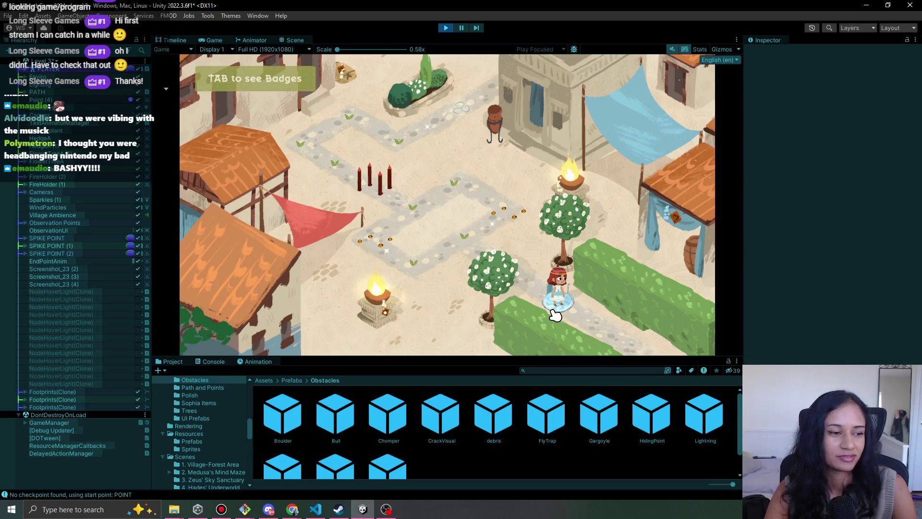
left_click(548, 305)
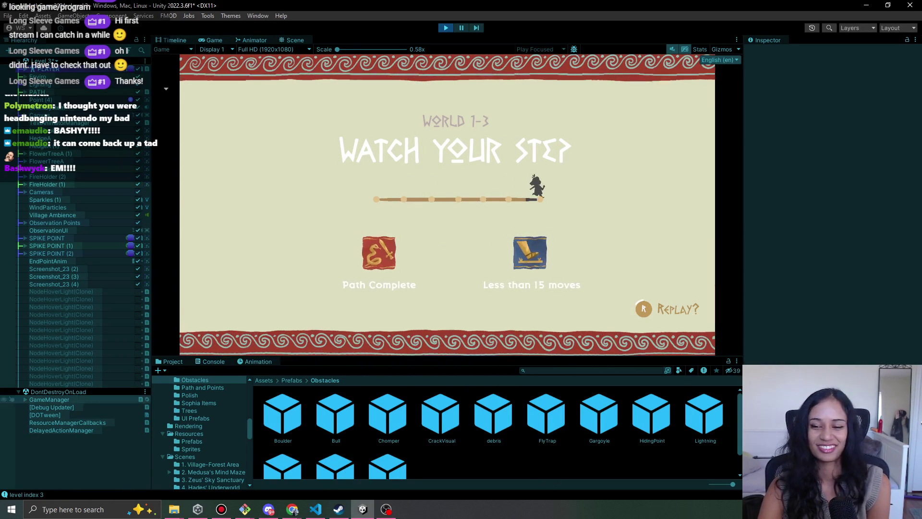
Refocus Unity, stop and restart Play mode, and take a first step left.
key("alt+Tab")
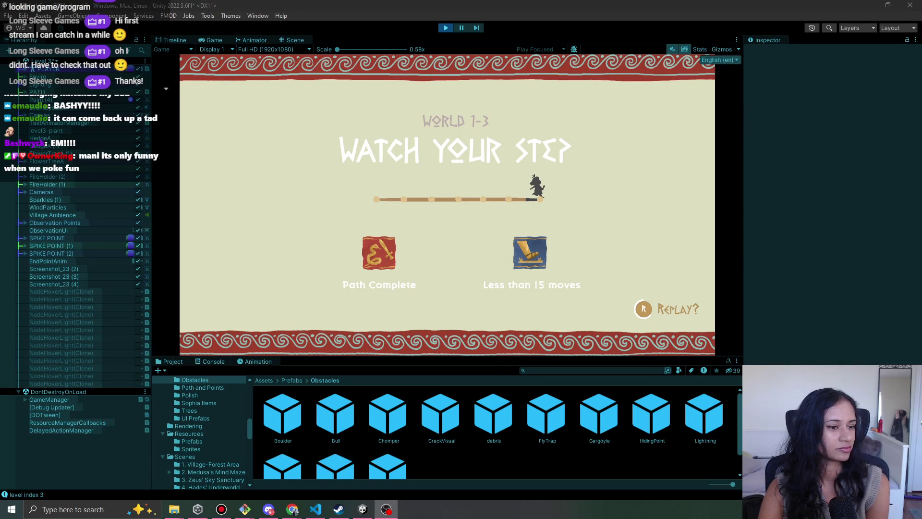
left_click(348, 8)
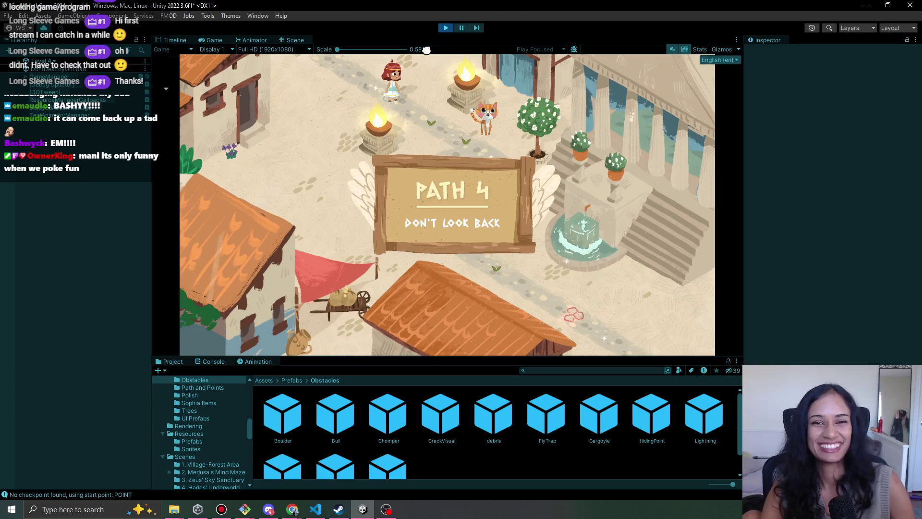
left_click(446, 28)
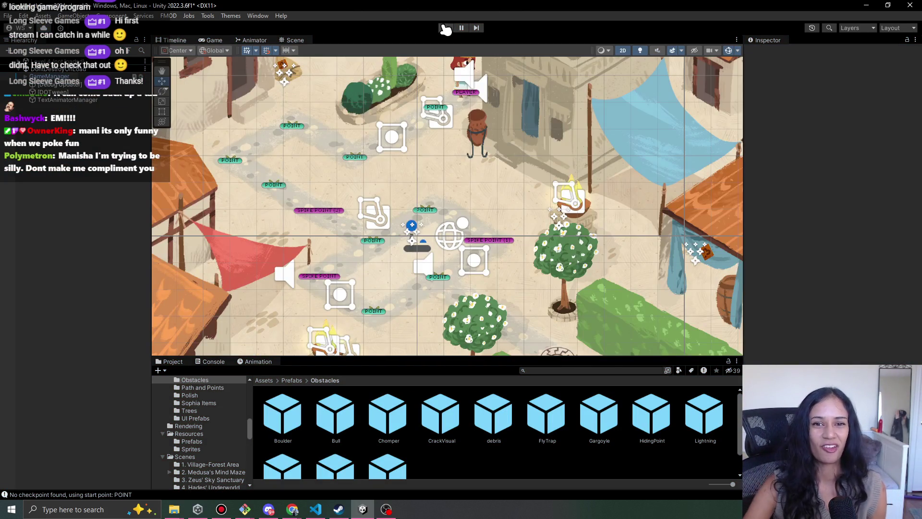
left_click(446, 28)
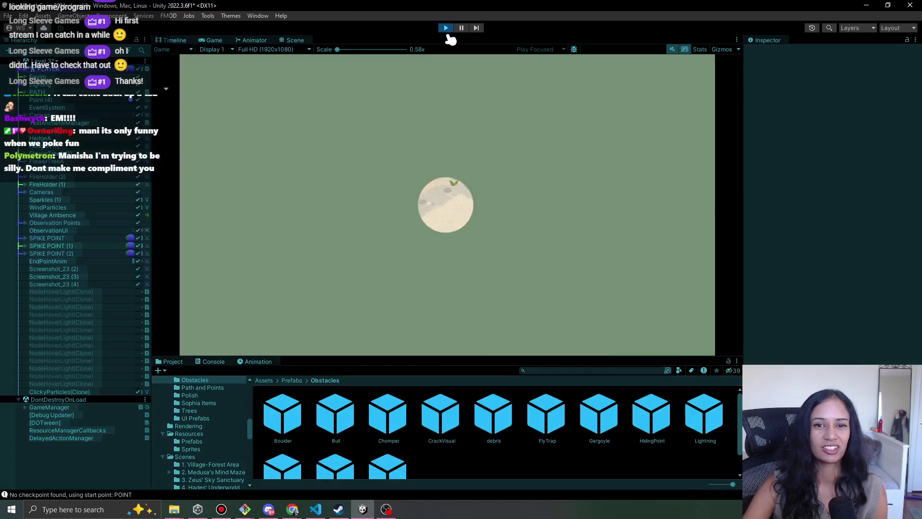
left_click(330, 159)
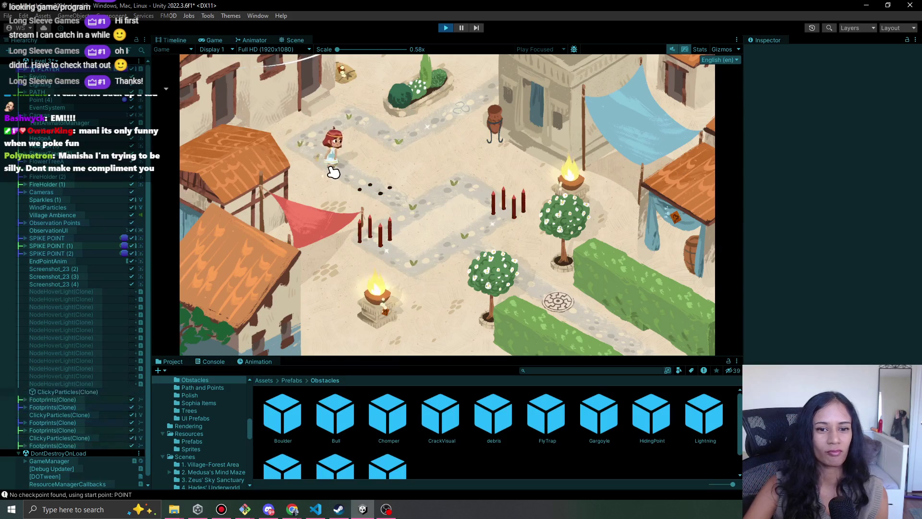
Walk the character back and forth past the spike traps, timing their retraction.
left_click(312, 153)
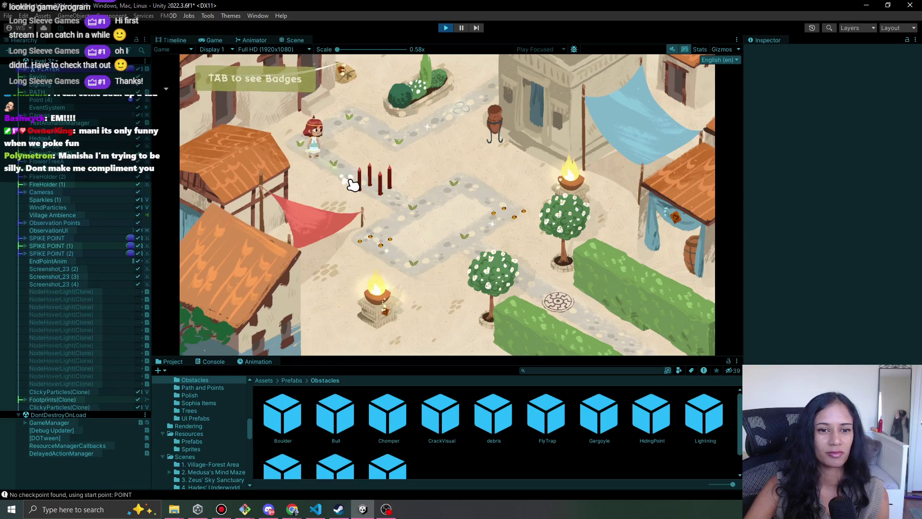
left_click(376, 190)
left_click(381, 196)
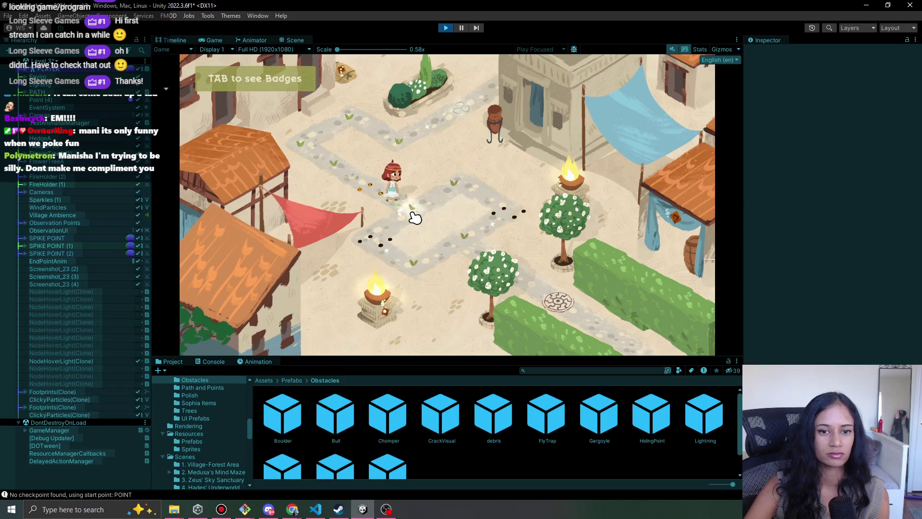
left_click(374, 193)
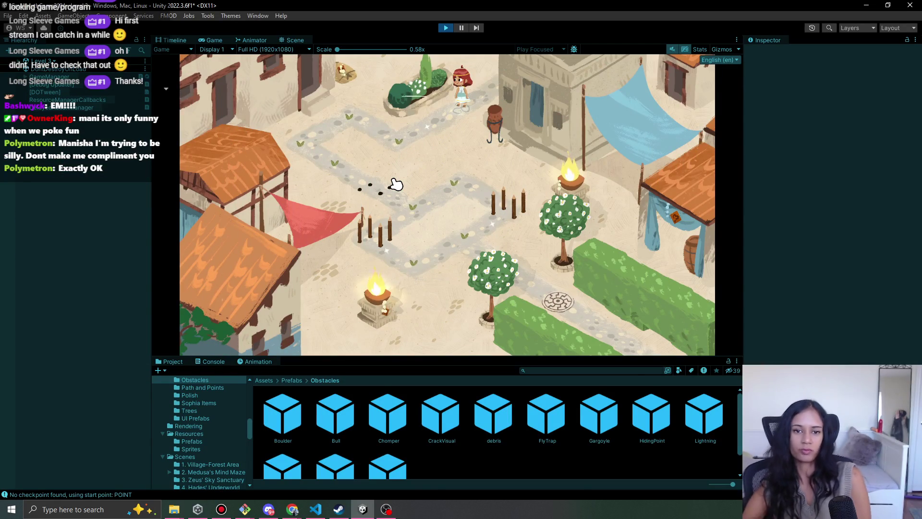
left_click(402, 141)
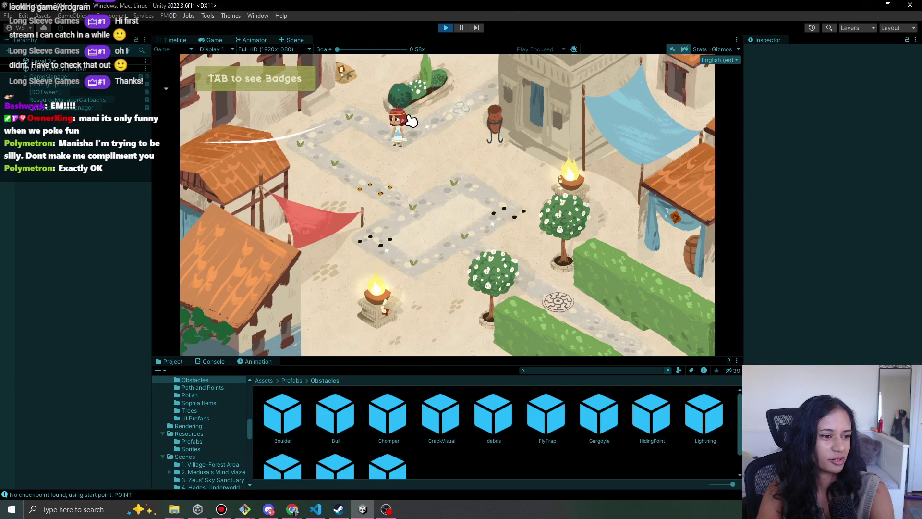
key("Left")
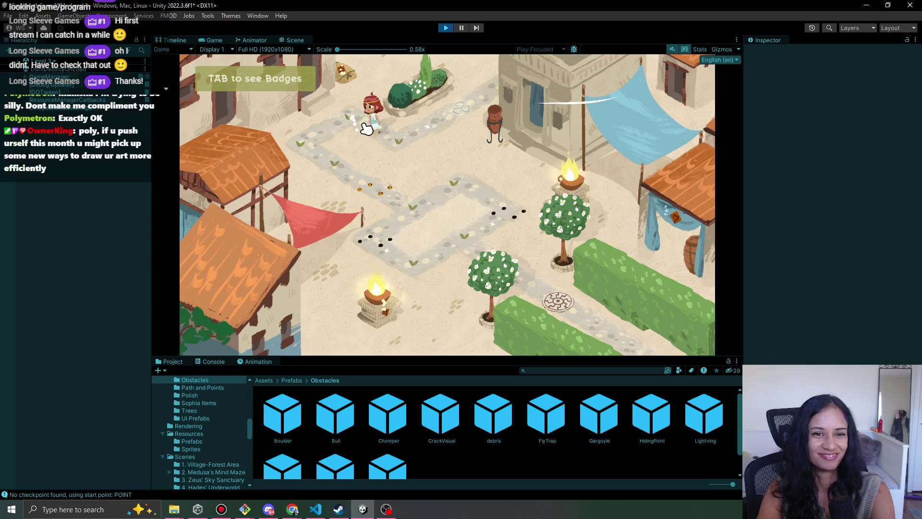
left_click(338, 163)
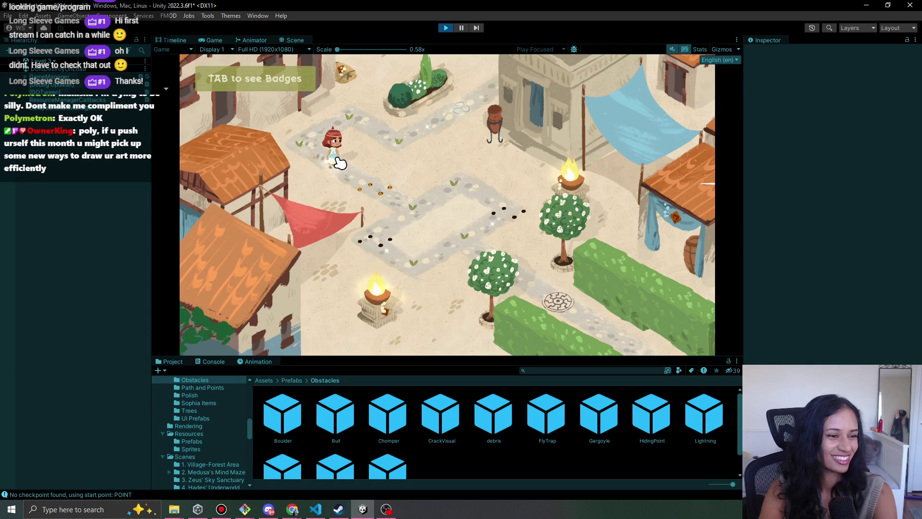
left_click(307, 164)
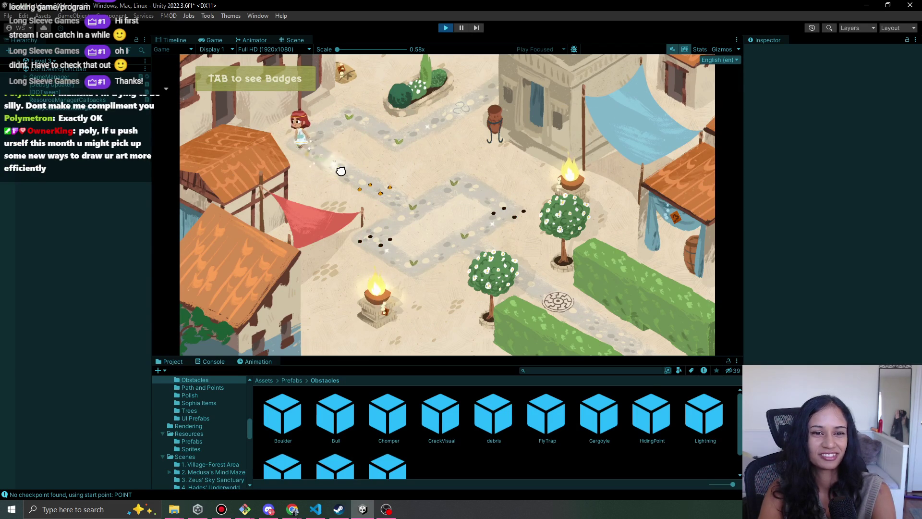
left_click(343, 173)
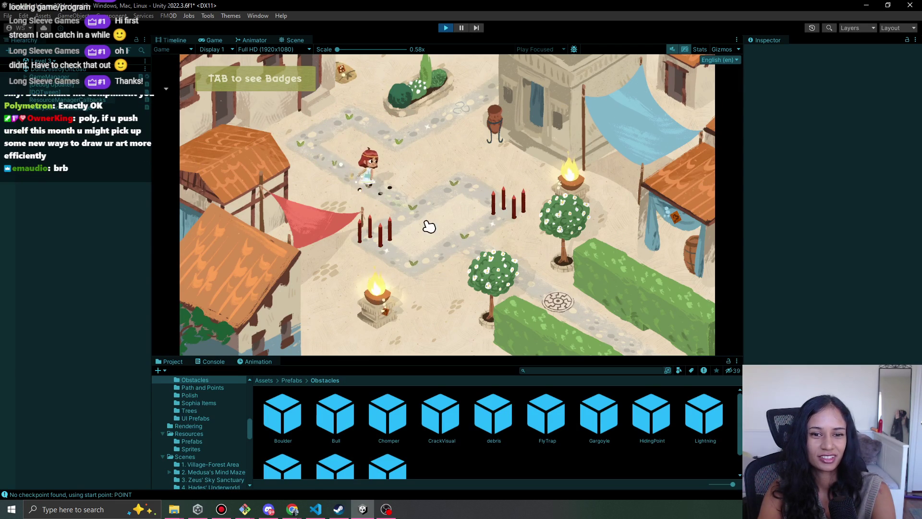
left_click(408, 208)
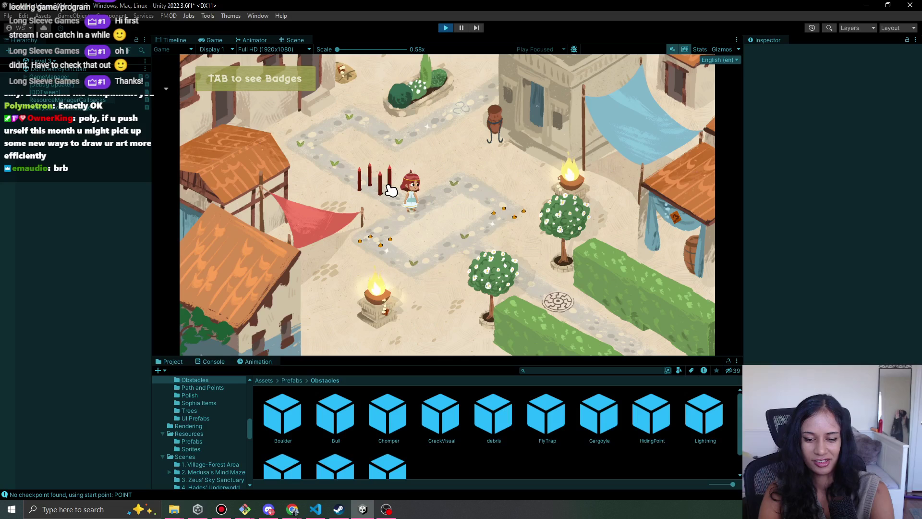
Walk around the pillars toward the path's end, then exit Play mode.
left_click(452, 199)
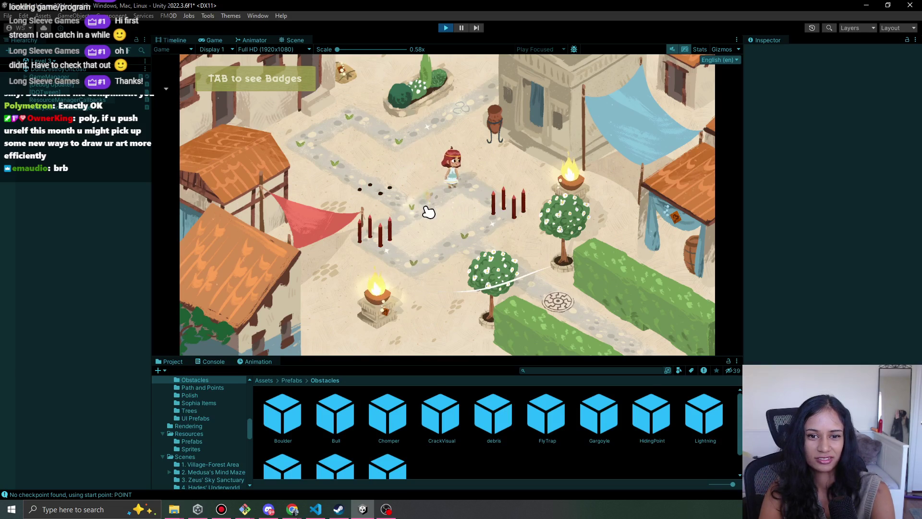
left_click(408, 260)
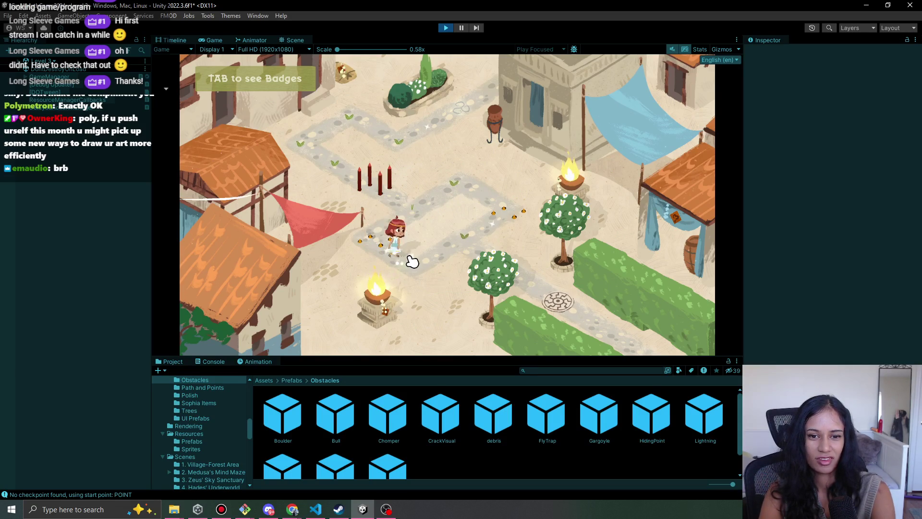
left_click(465, 234)
left_click(531, 284)
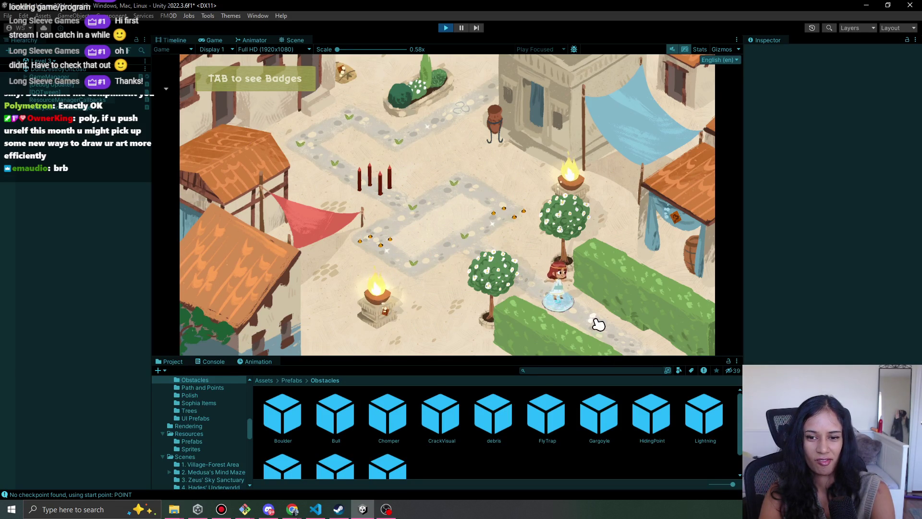
left_click(446, 28)
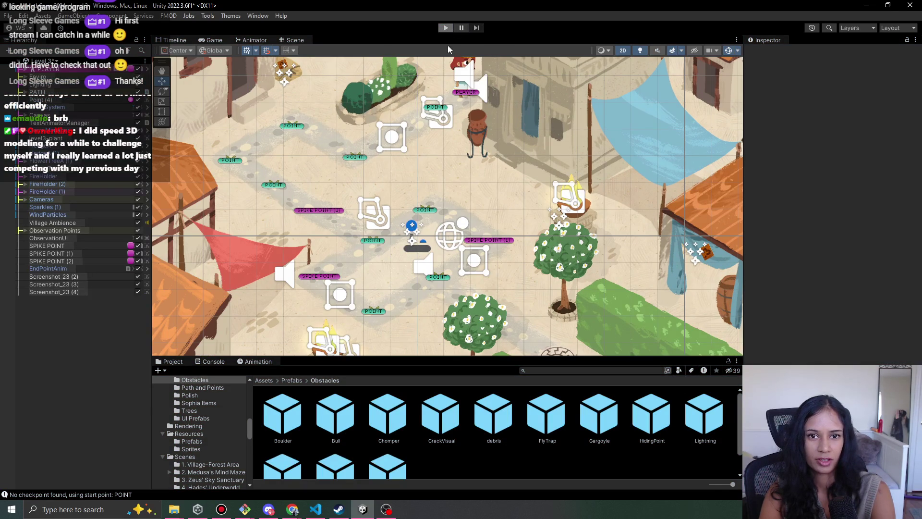
Restart Play mode and walk the character down along the village path.
key("ctrl+p")
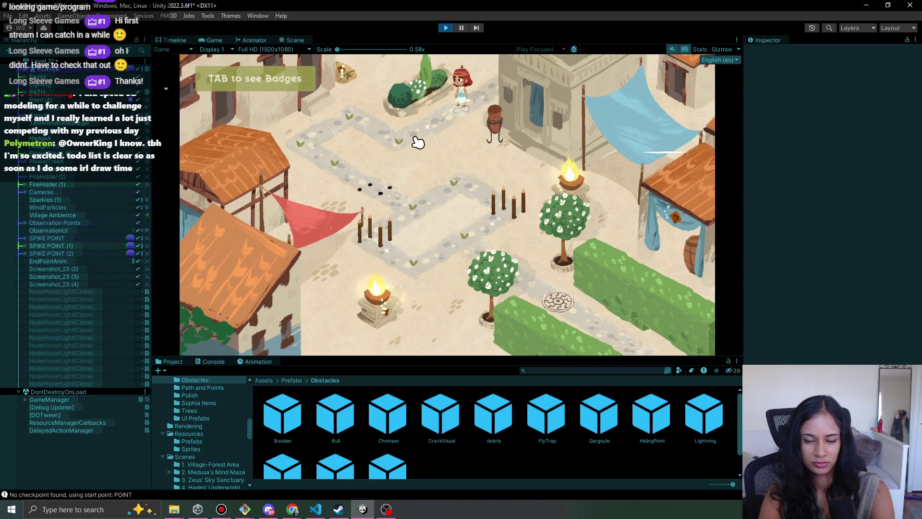
left_click(408, 145)
left_click(351, 116)
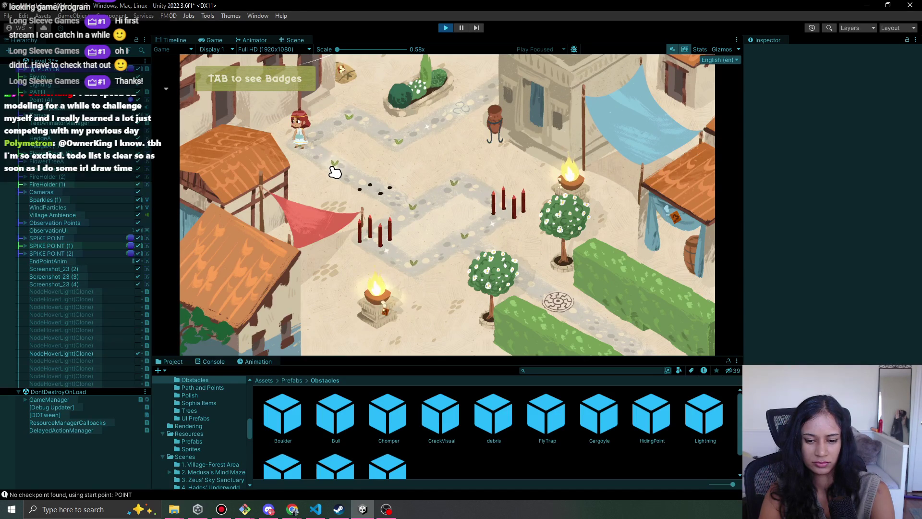
left_click(334, 172)
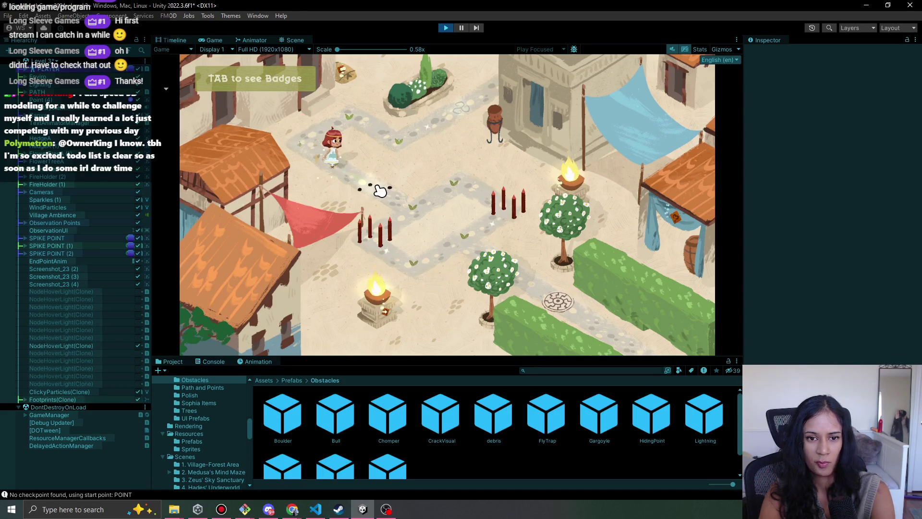
left_click(383, 192)
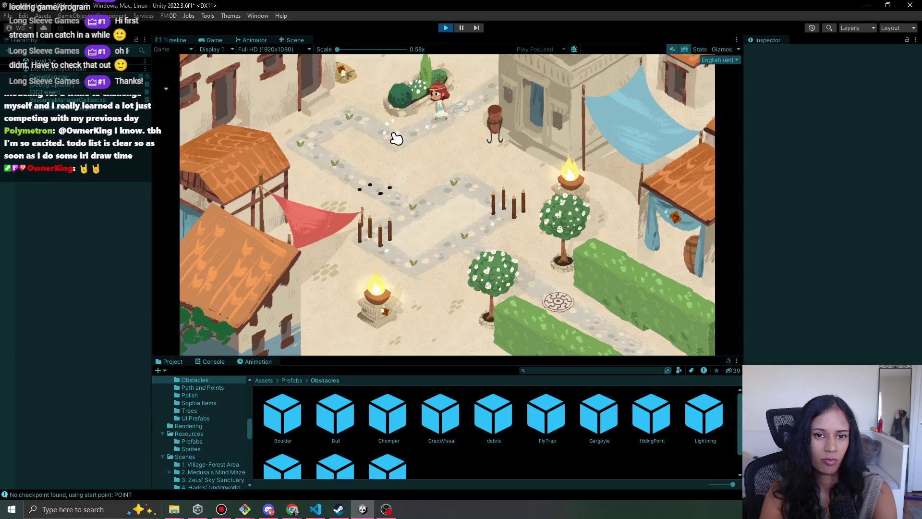
left_click(323, 93)
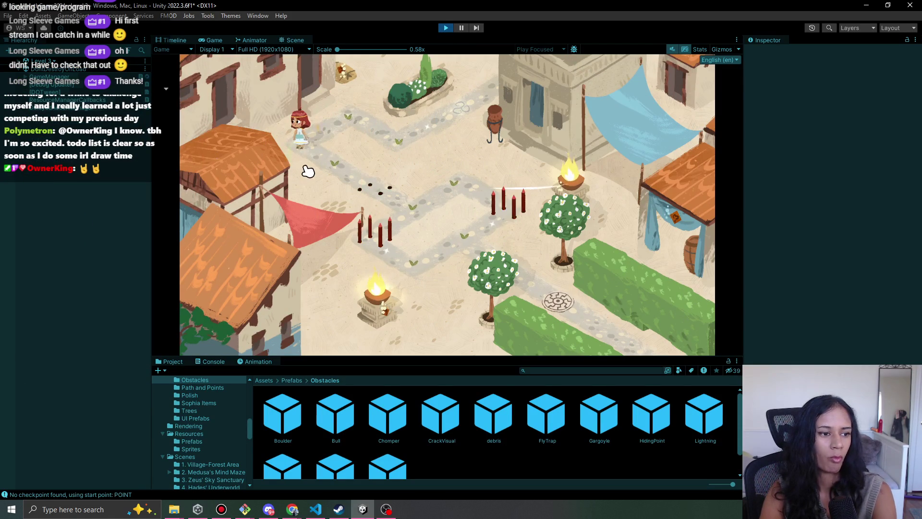
Walk the character onto the spike tile, then stop Play mode.
left_click(331, 168)
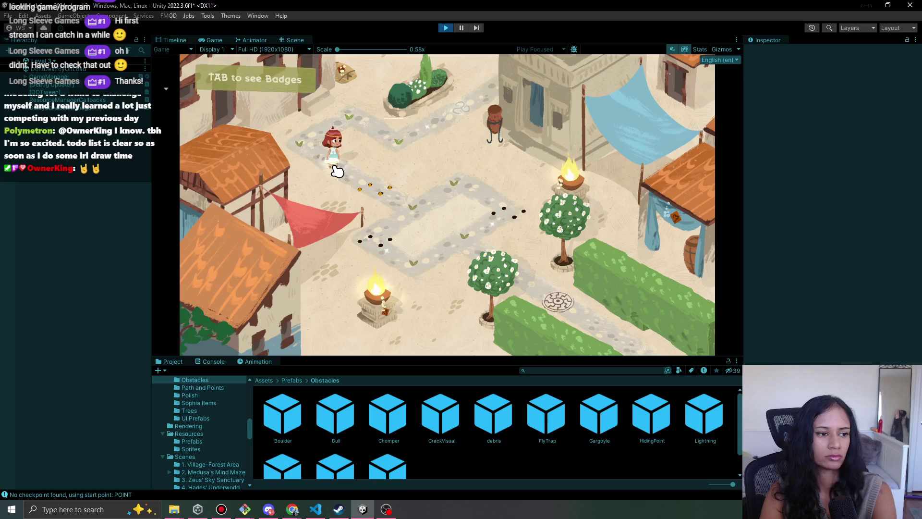
left_click(306, 154)
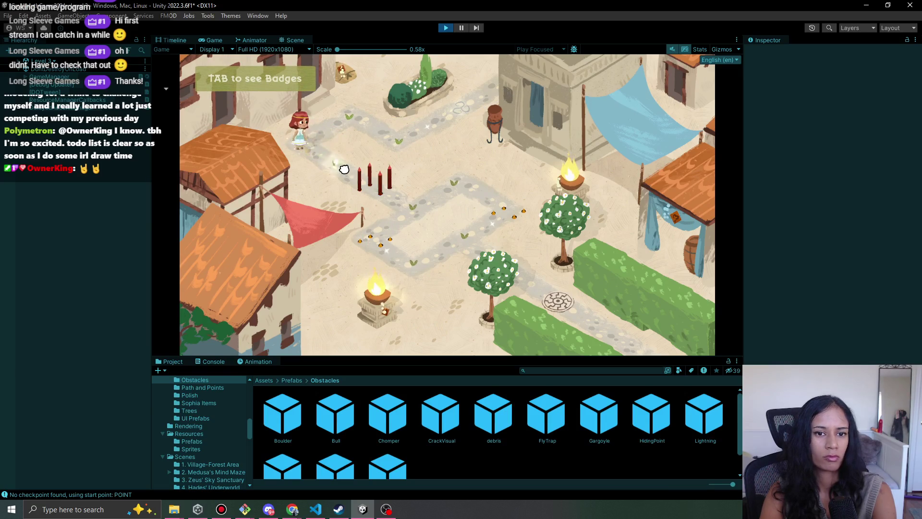
left_click(366, 179)
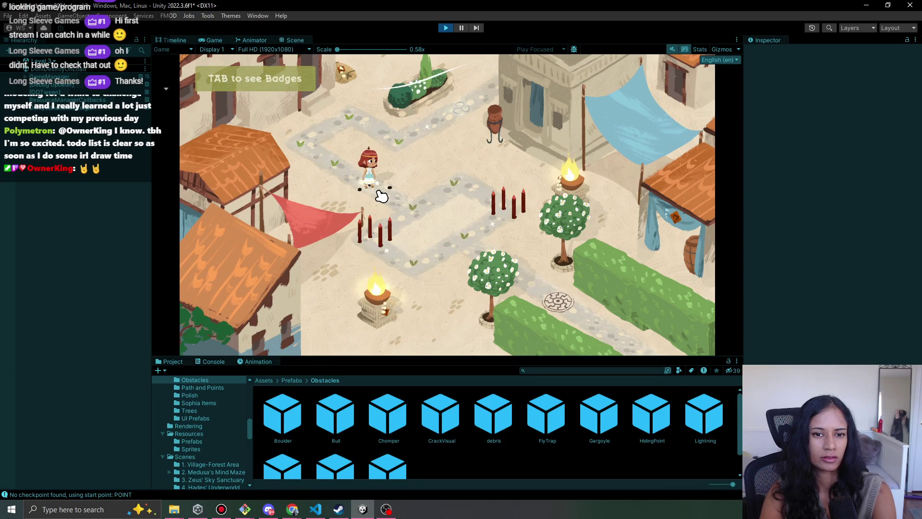
left_click(411, 205)
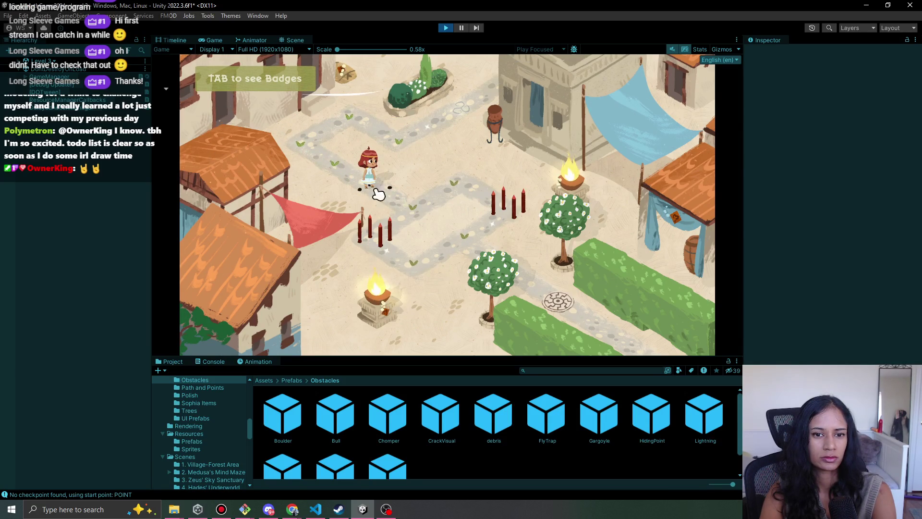
left_click(319, 161)
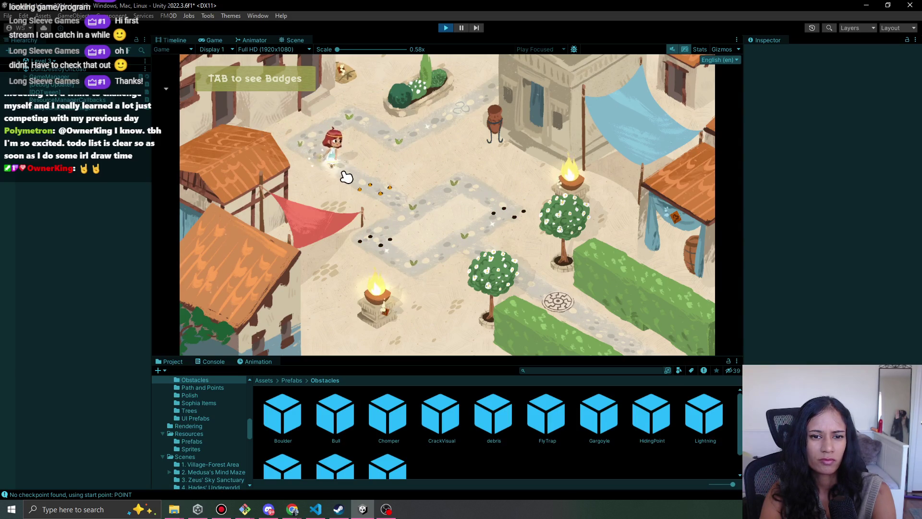
left_click(377, 192)
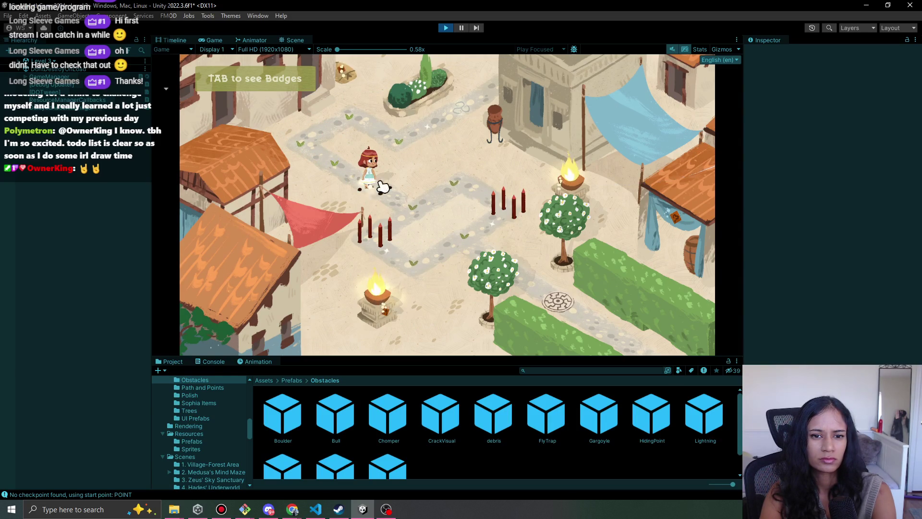
left_click(445, 28)
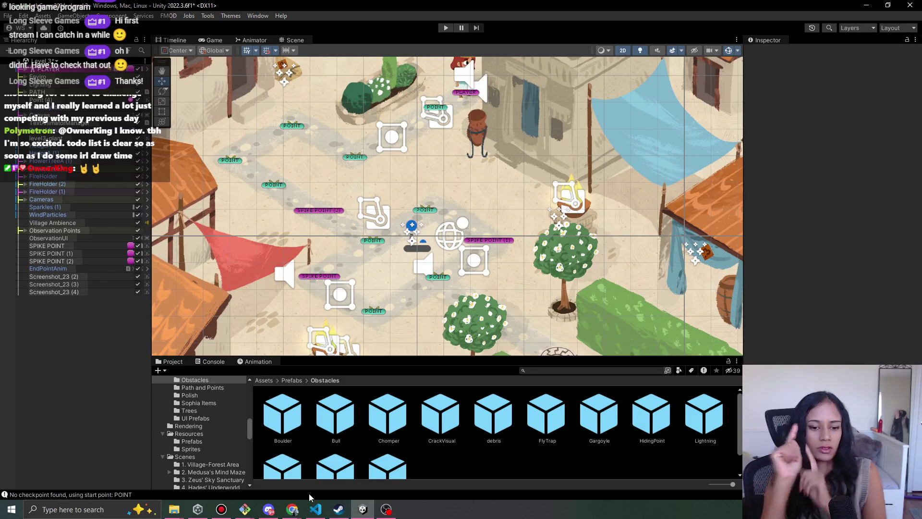
left_click(315, 509)
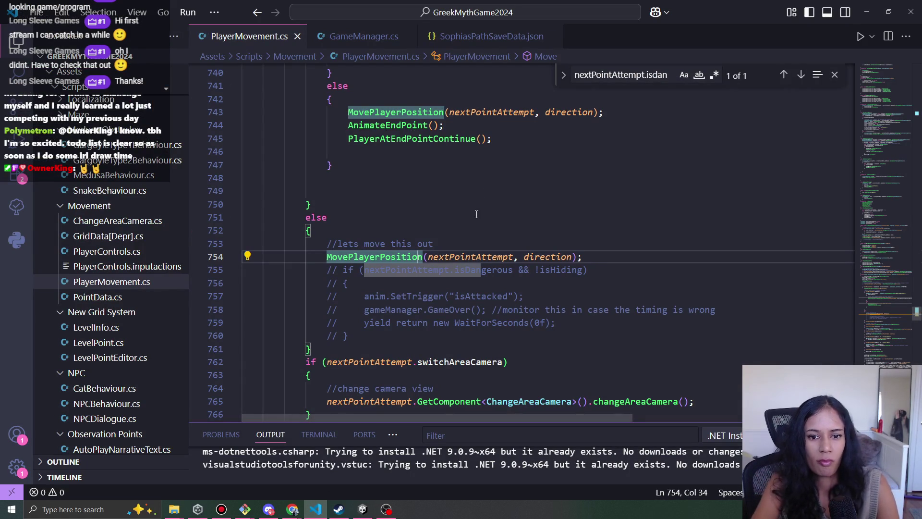
Uncomment lines 755–760 in PlayerMovement.cs, restoring the isDangerous && !isHiding check, then return to Unity.
scroll(475, 215, "up", 8)
scroll(483, 219, "down", 2)
scroll(482, 220, "down", 2)
scroll(476, 225, "up", 9)
scroll(468, 233, "down", 12)
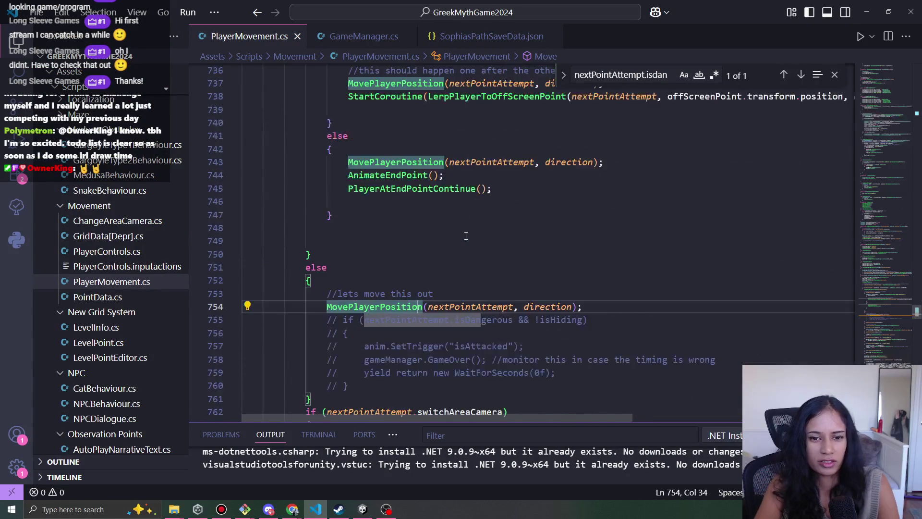
scroll(466, 236, "down", 4)
left_click_drag(355, 216, 321, 150)
key("ctrl+slash")
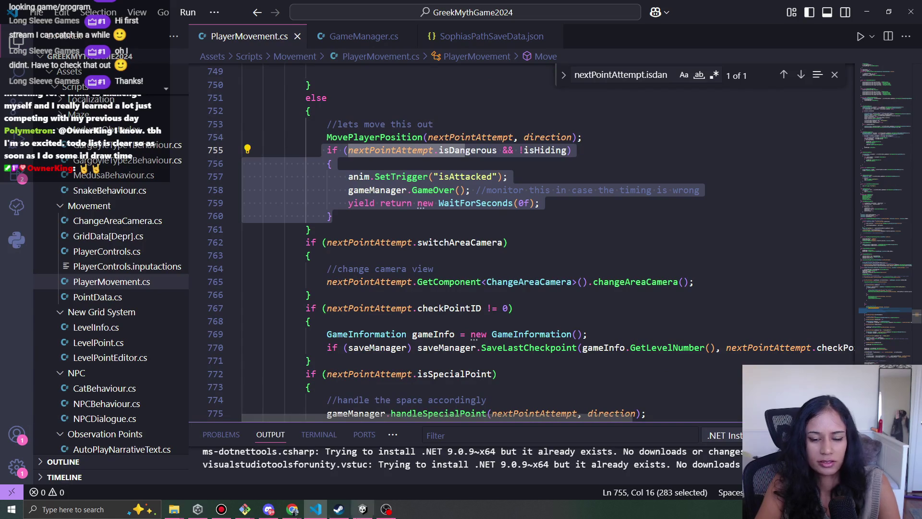
left_click(362, 509)
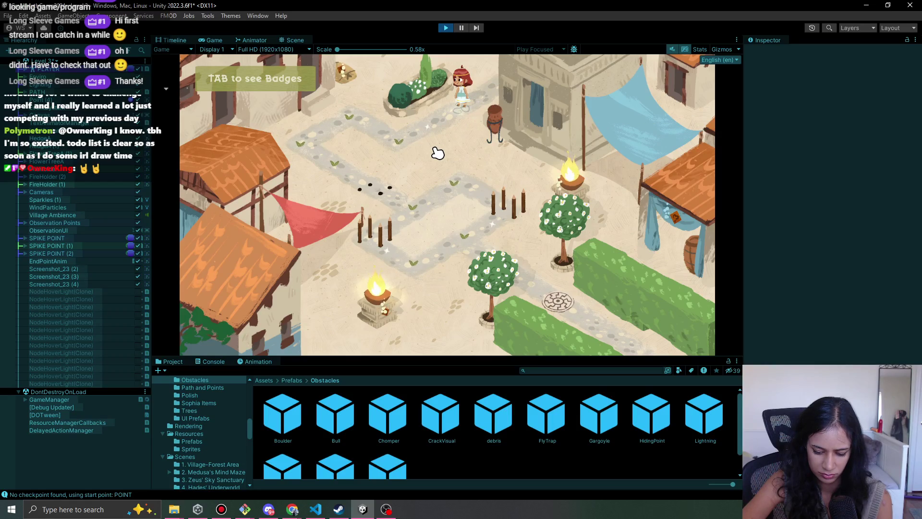
Walk the character into the spikes, see her sent back to start, and stop Play mode.
left_click(419, 136)
left_click(391, 137)
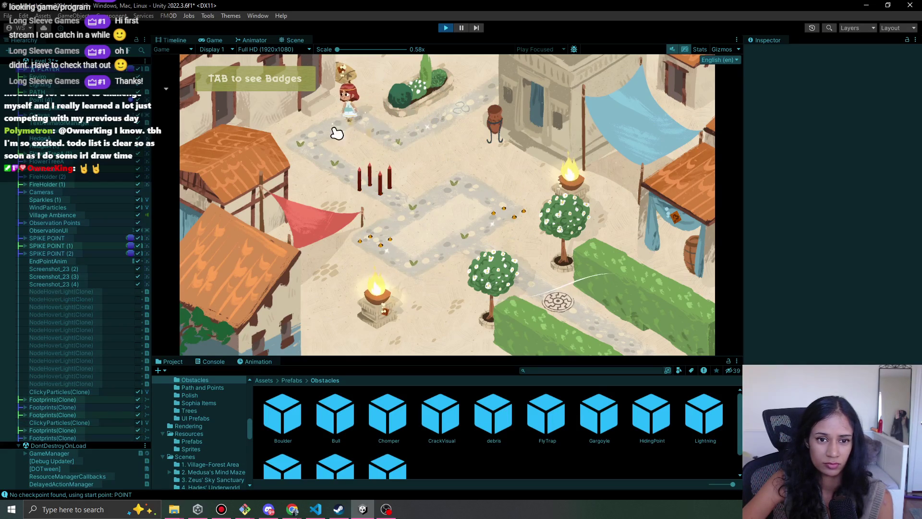
left_click(329, 163)
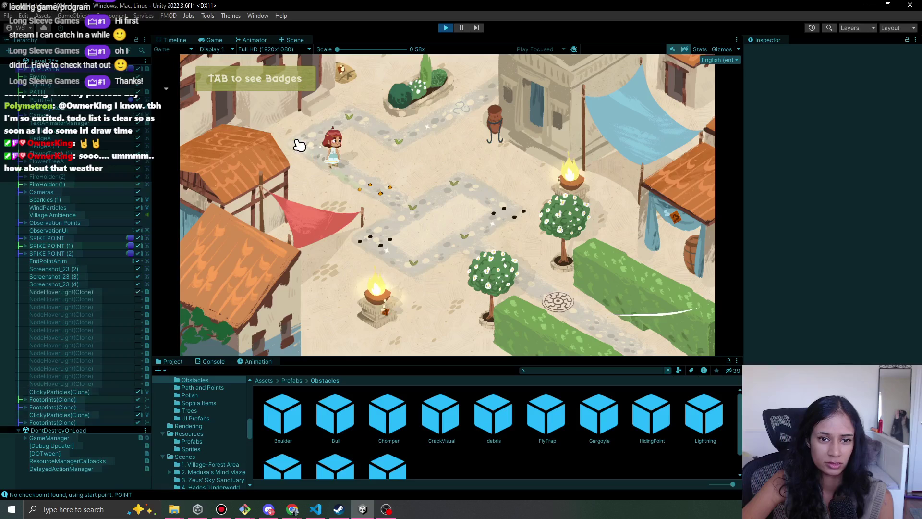
left_click(412, 208)
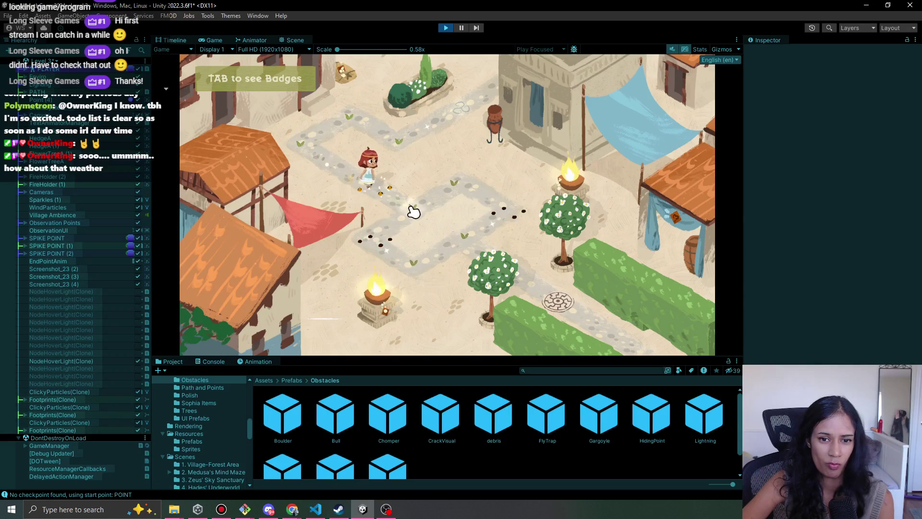
left_click(465, 189)
left_click(418, 206)
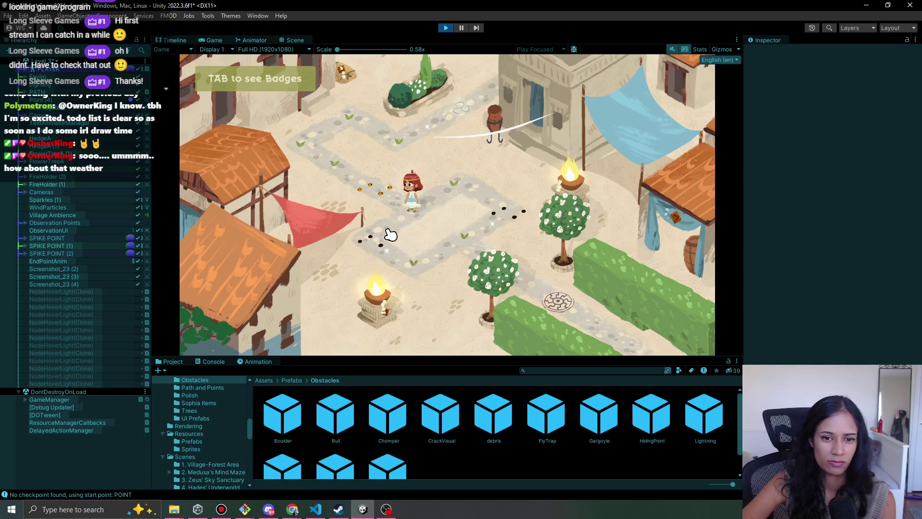
left_click(387, 193)
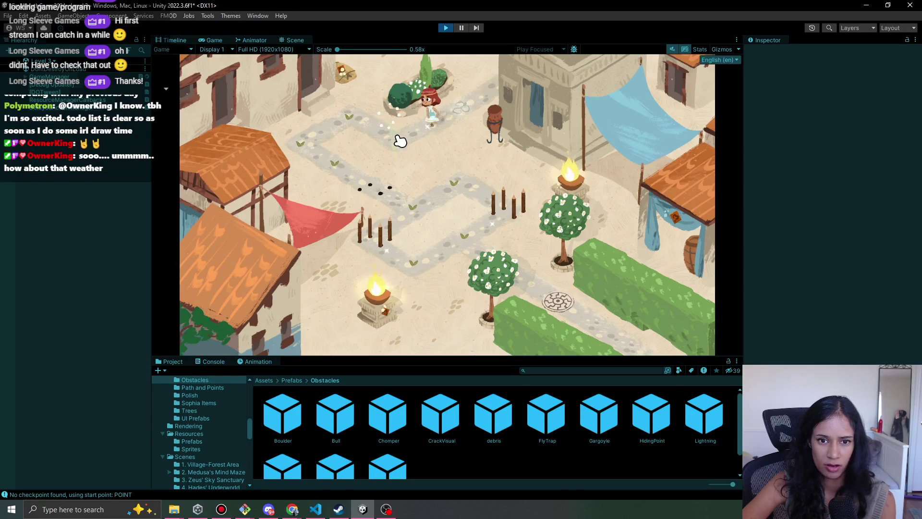
left_click(353, 121)
left_click(323, 141)
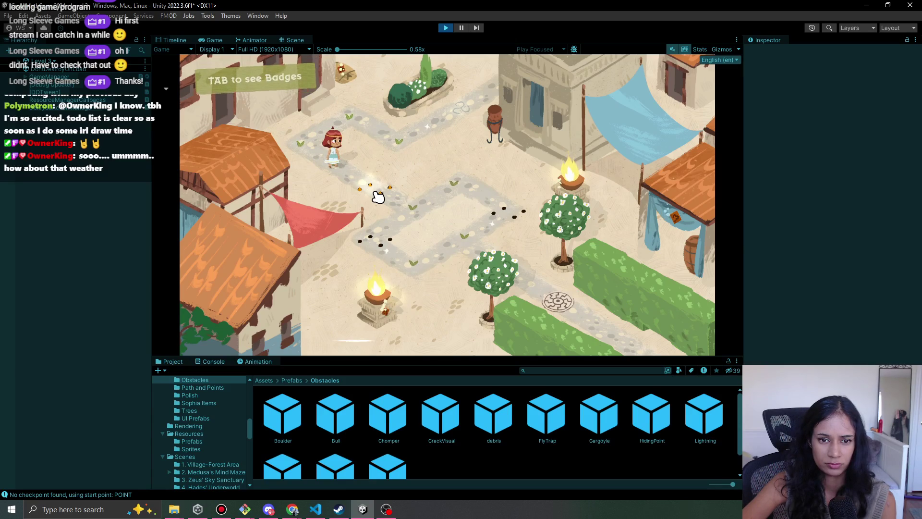
left_click(378, 196)
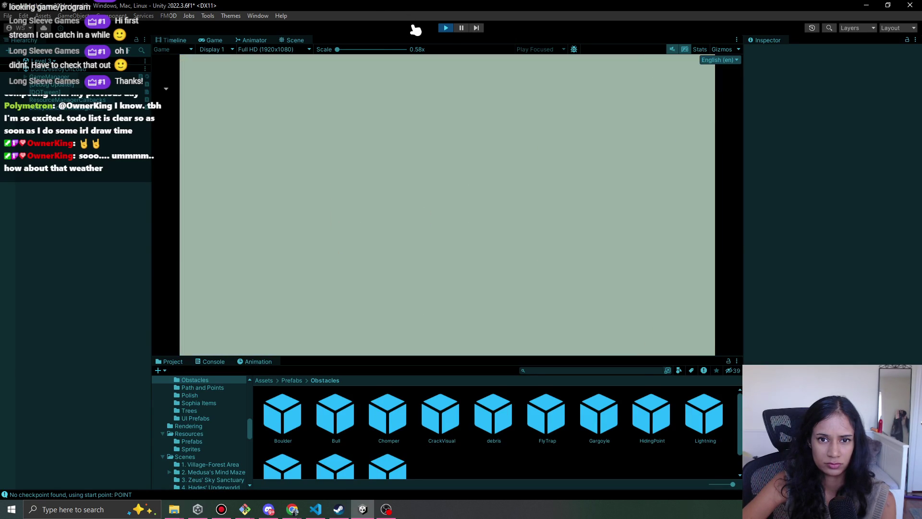
left_click(446, 28)
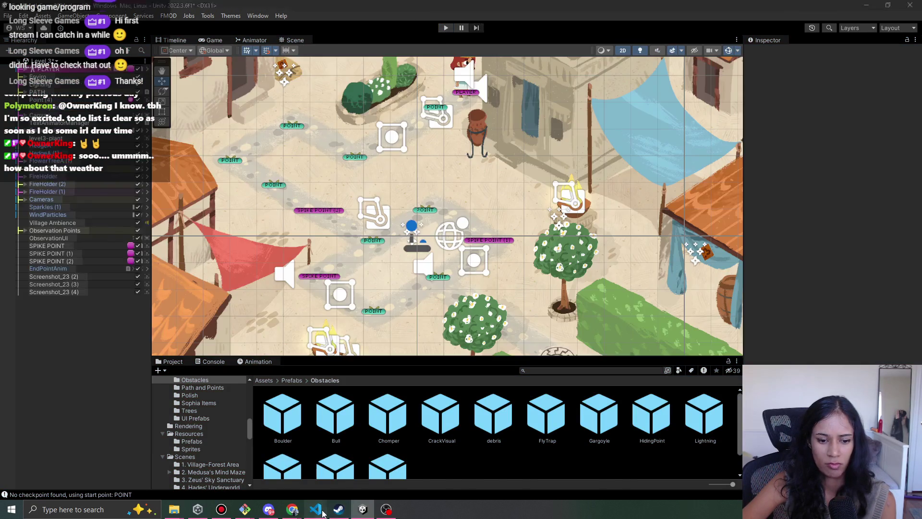
In PlayerMovement.cs, cut the yield return WaitForSeconds line from below the GameOver() call.
left_click(317, 510)
left_click(456, 176)
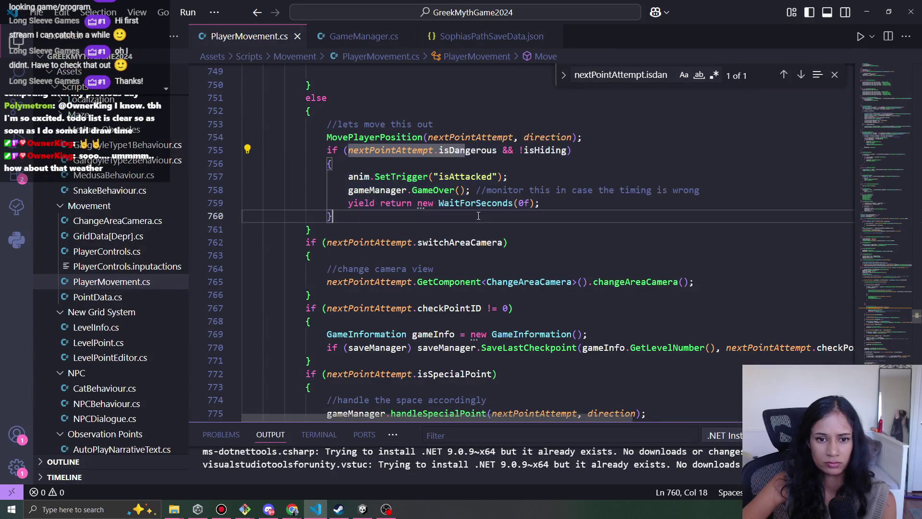
left_click(471, 193)
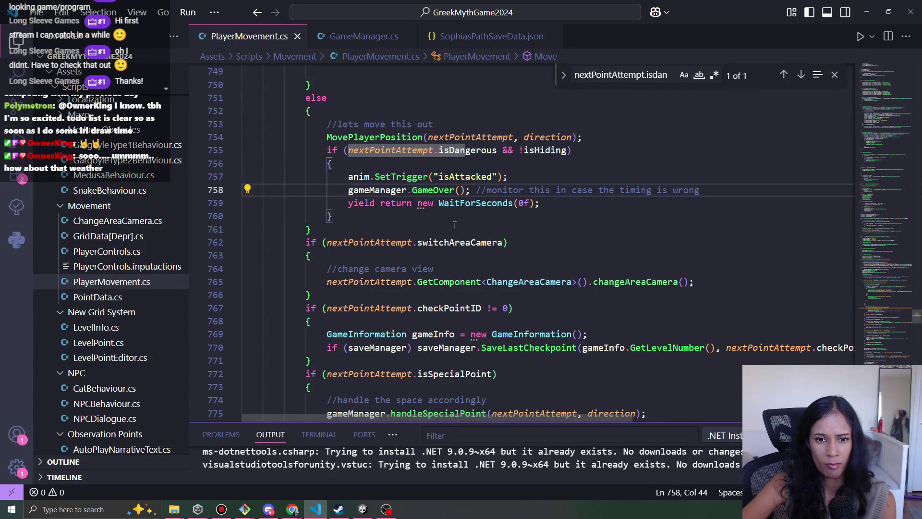
left_click(452, 189)
left_click(470, 190)
mouse_move(548, 202)
left_mouse_down()
mouse_move(487, 190)
mouse_move(349, 189)
mouse_move(347, 199)
left_mouse_up()
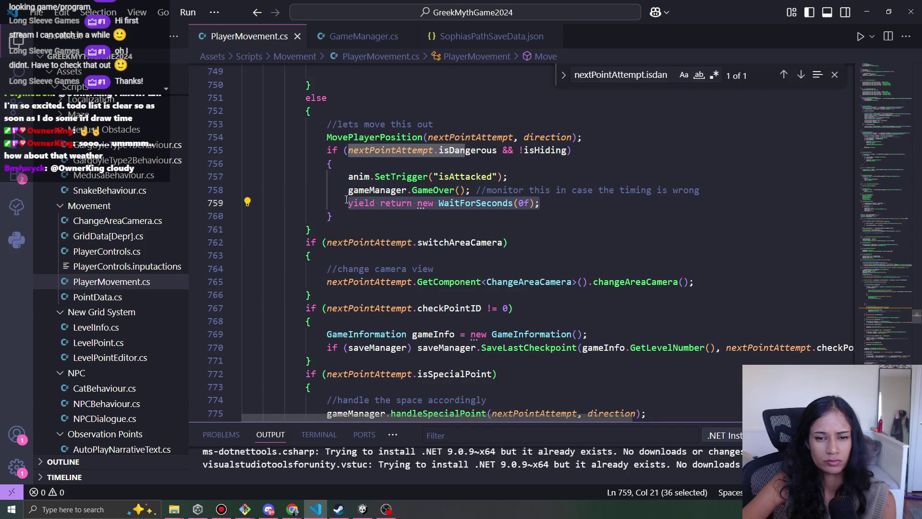
scroll(503, 276, "up", 10)
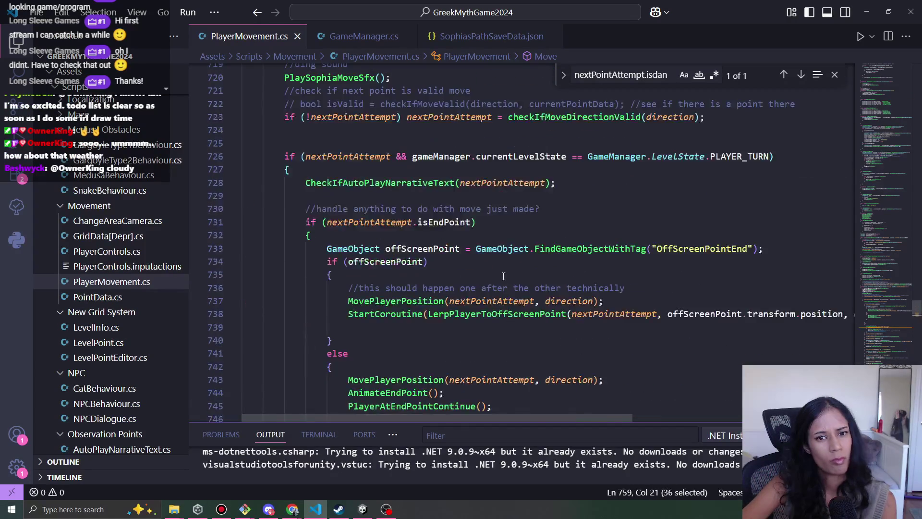
scroll(503, 276, "up", 2)
scroll(504, 276, "down", 8)
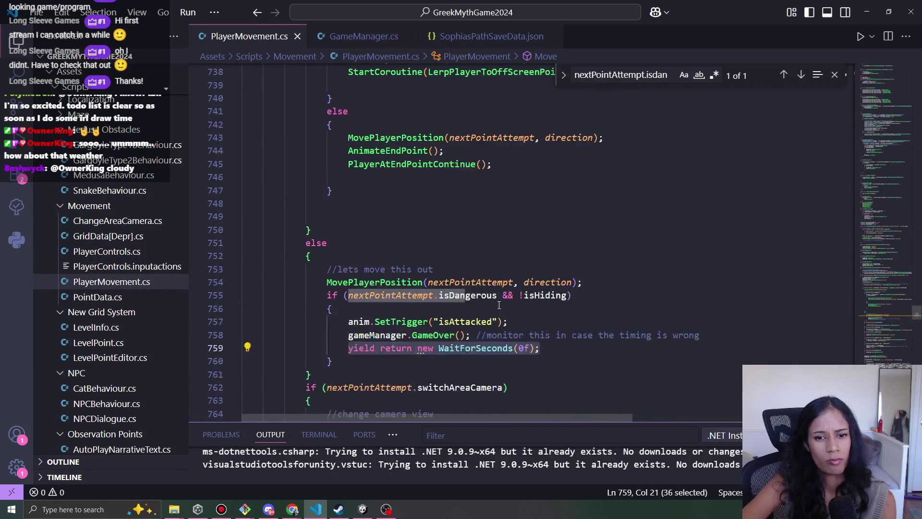
scroll(499, 305, "down", 1)
left_click(467, 283)
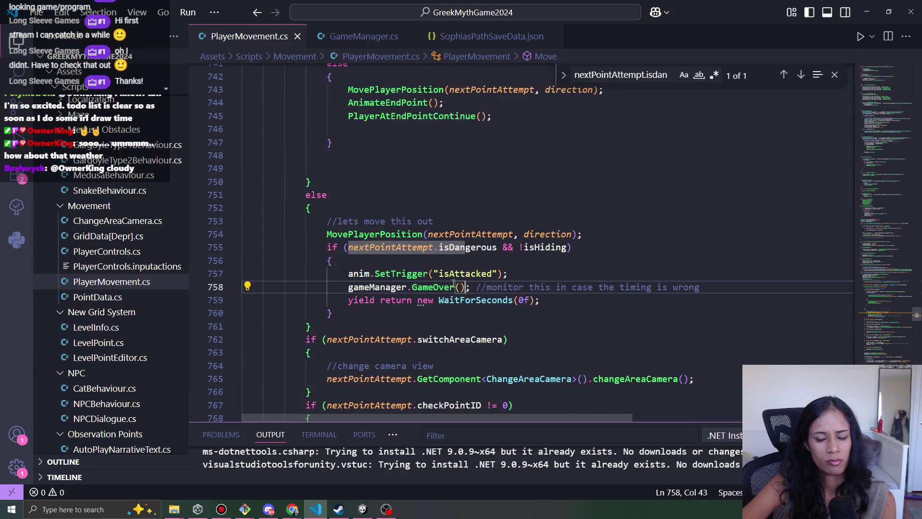
left_click(535, 299)
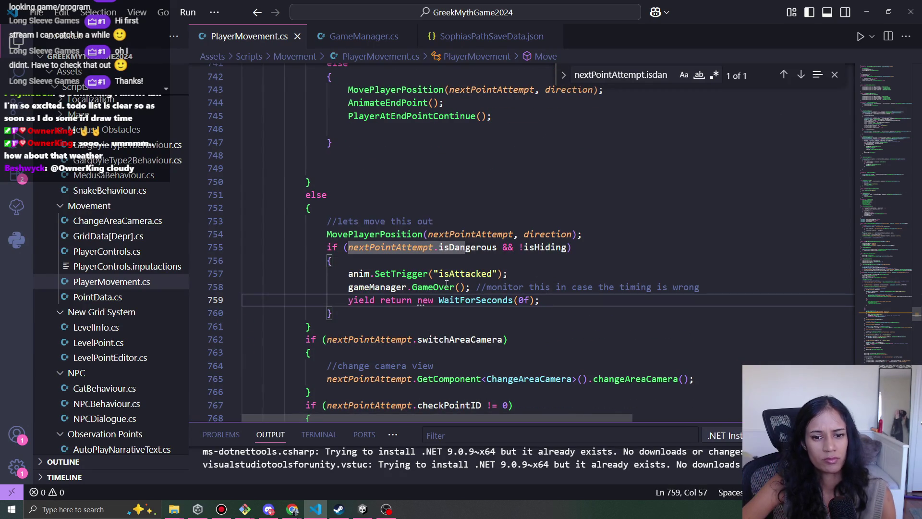
key("shift+Home")
key("ctrl+c")
key("BackSpace")
Paste the wait line after the isAttacked trigger and change its 0f to 0.5f.
left_click(530, 267)
key("Return")
key("ctrl+v")
key("Down")
key("Down")
key("Down")
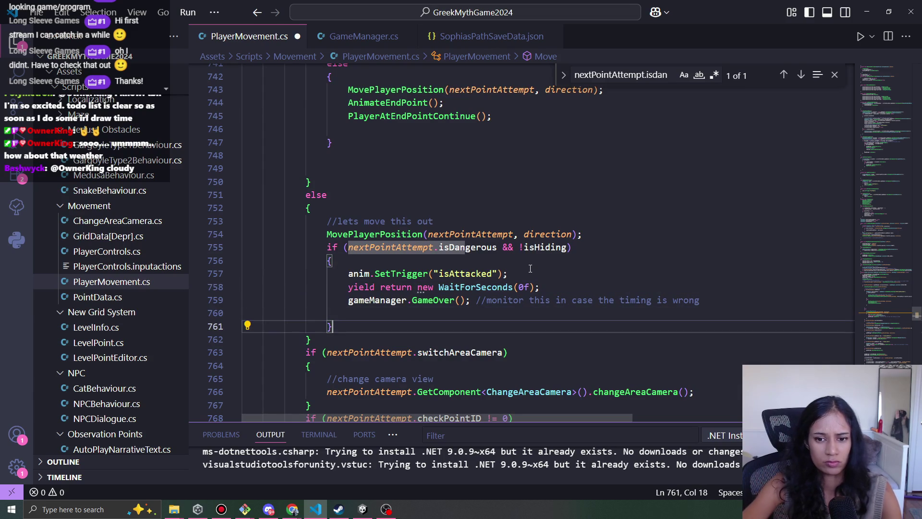
left_click_drag(518, 287, 522, 287)
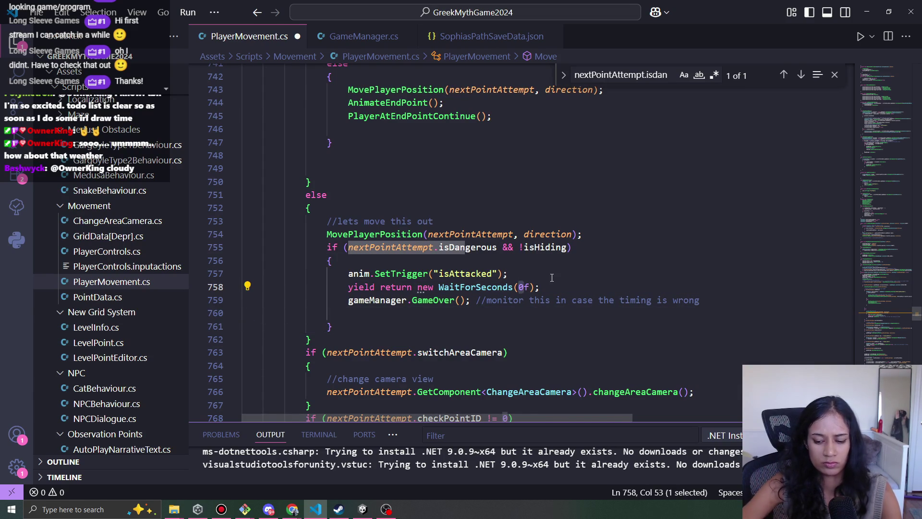
type("0.5")
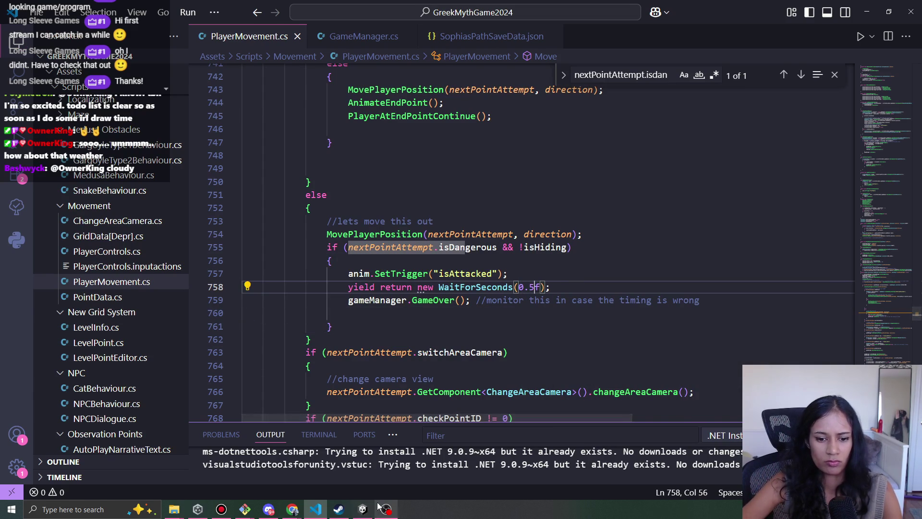
left_click(362, 509)
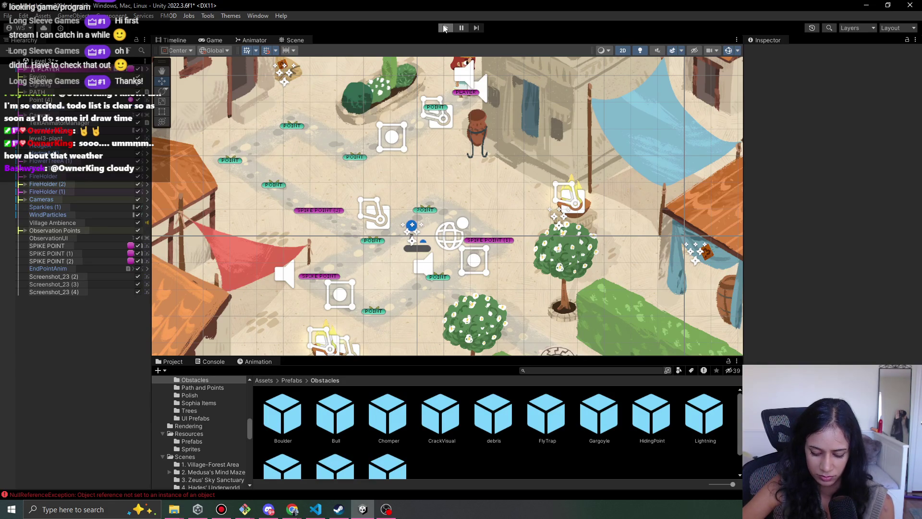
Start Play mode and walk the character down the village path toward the spikes.
left_click(448, 29)
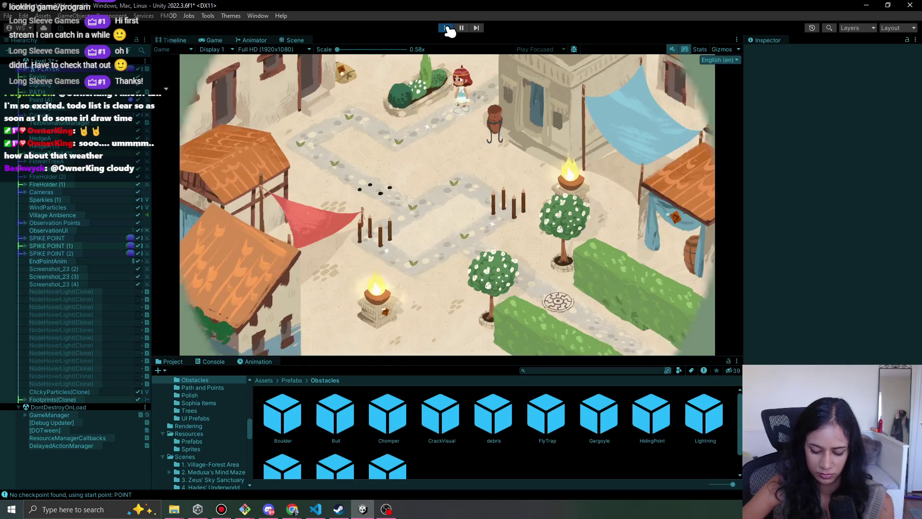
left_click(437, 129)
left_click(355, 124)
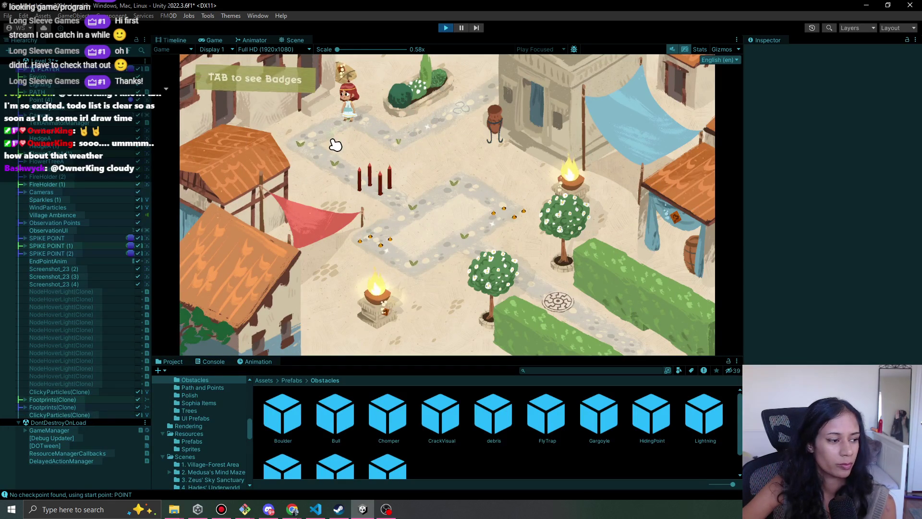
left_click(331, 144)
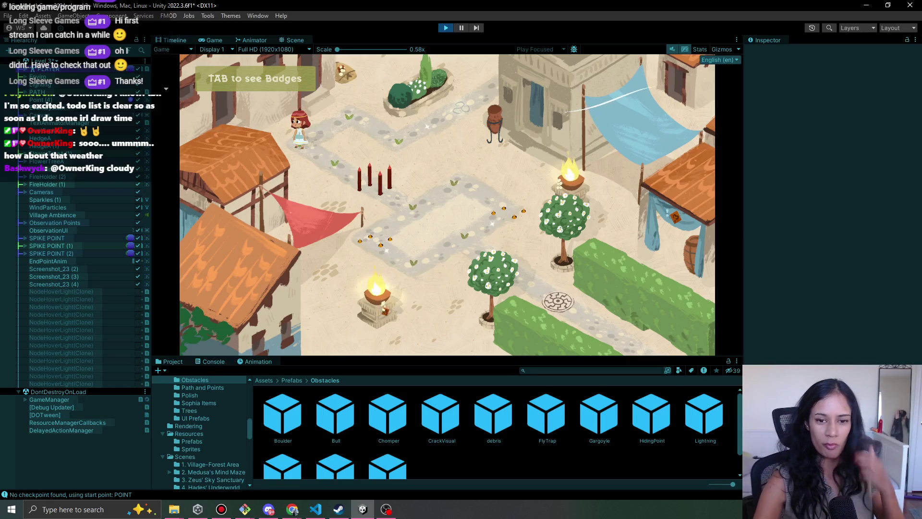
left_click(342, 171)
left_click(338, 172)
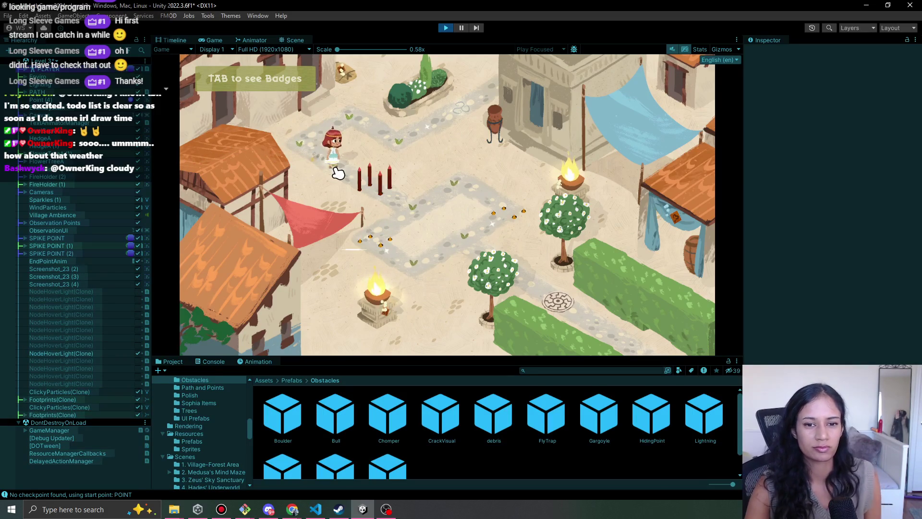
left_click(333, 162)
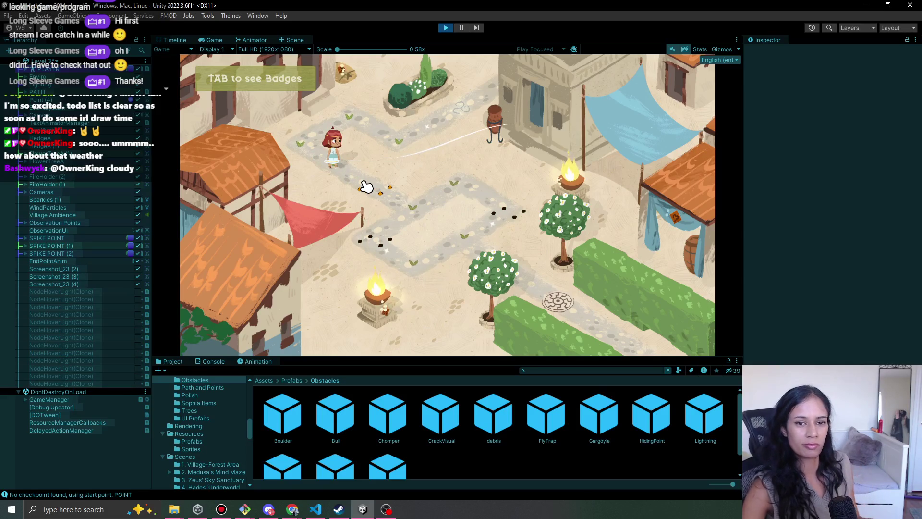
left_click(336, 169)
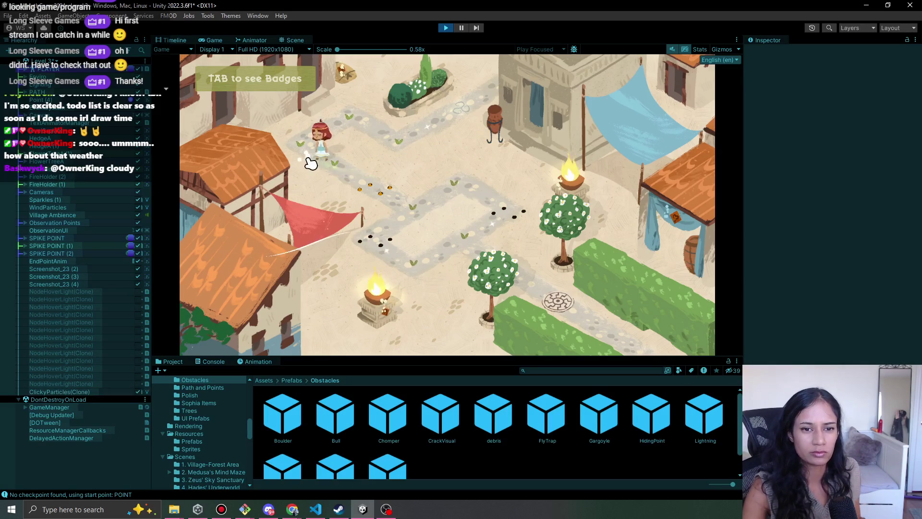
left_click(335, 173)
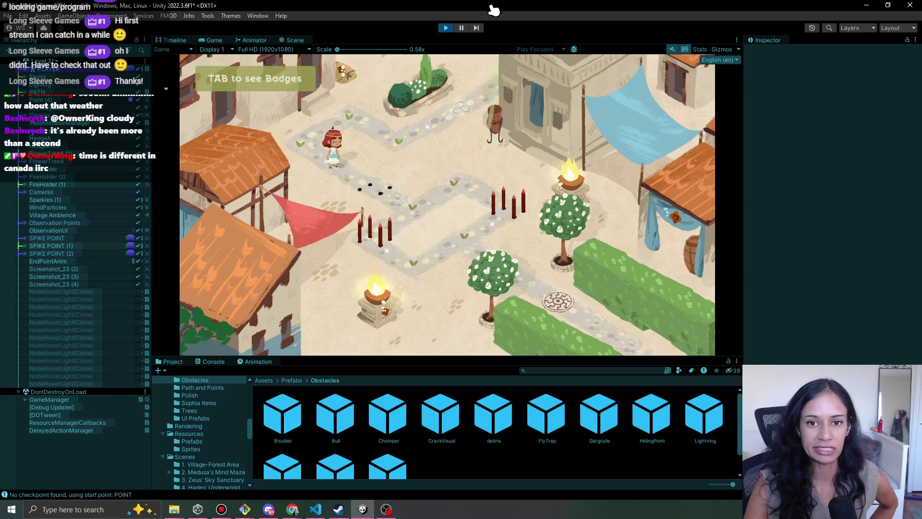
Walk Sophia to the node by the spike posts, then stop the playtest.
left_click(375, 195)
left_click(408, 212)
left_click(378, 188)
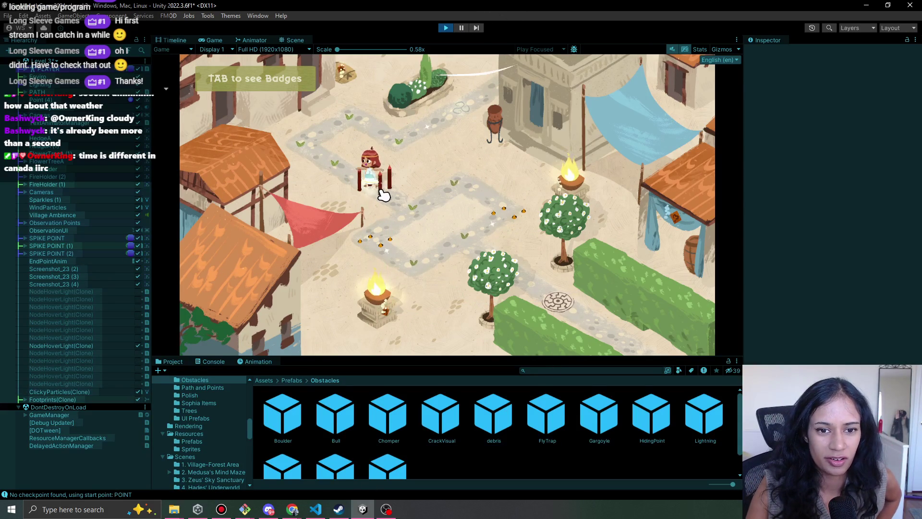
left_click(446, 28)
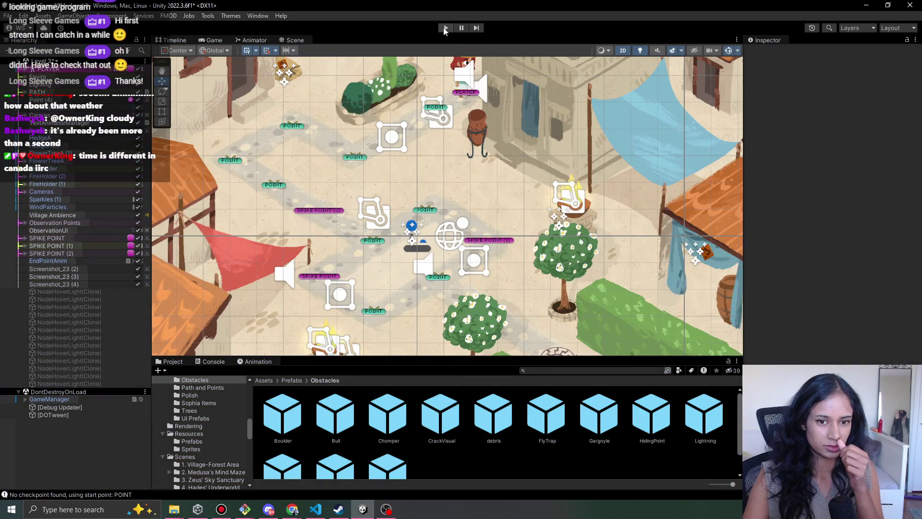
Restart Play mode, walk Sophia down-right past the spikes, and stop again.
left_click(445, 28)
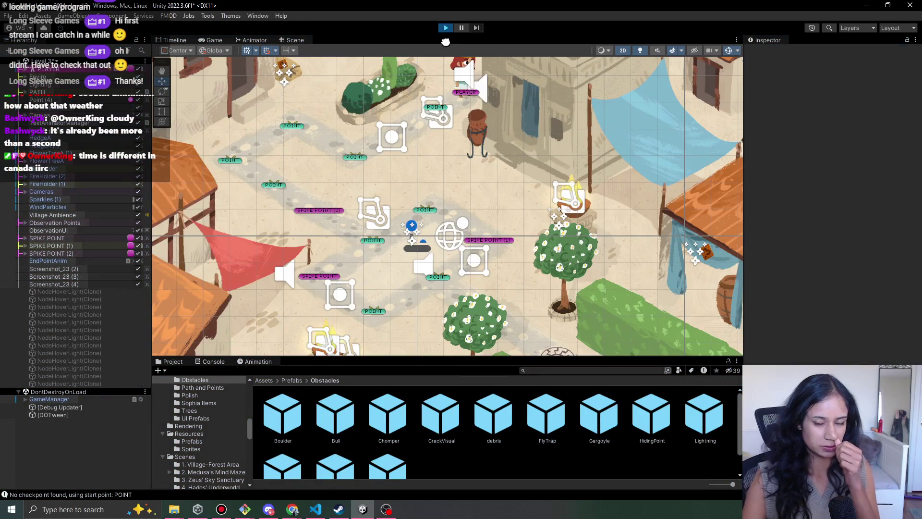
left_click(362, 144)
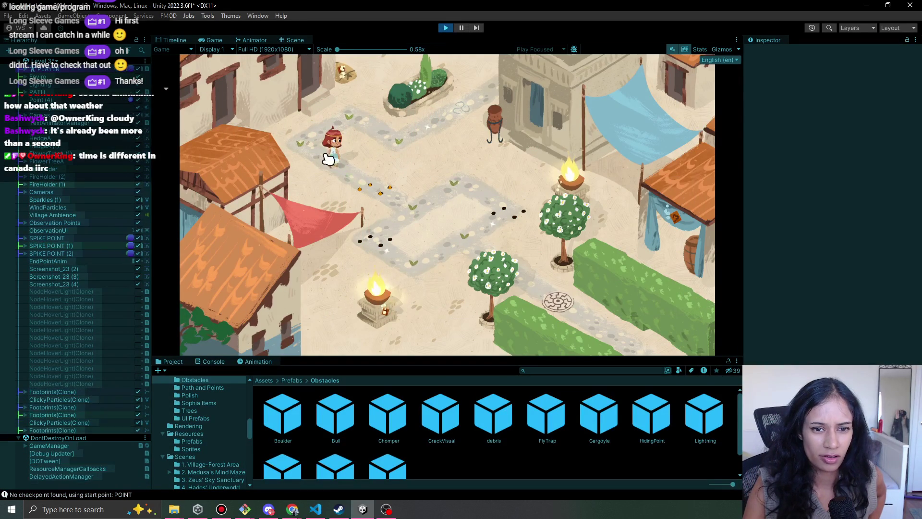
left_click(370, 190)
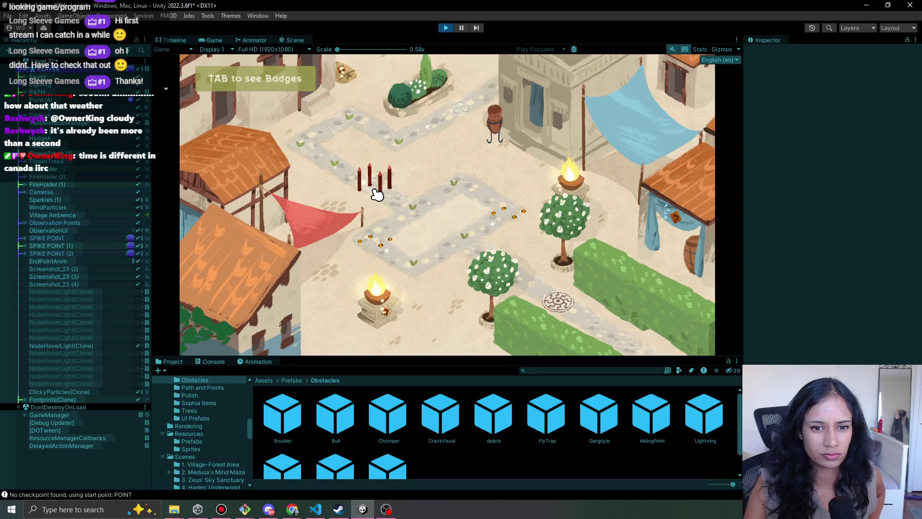
left_click(445, 30)
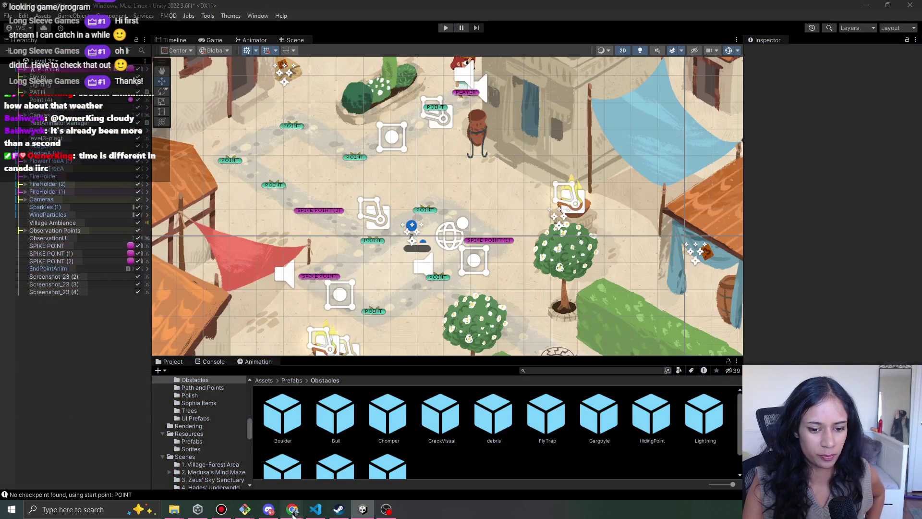
In Pomofocus, cross off the danger-spot bug task and switch to the level 11 lore task.
mouse_move(292, 508)
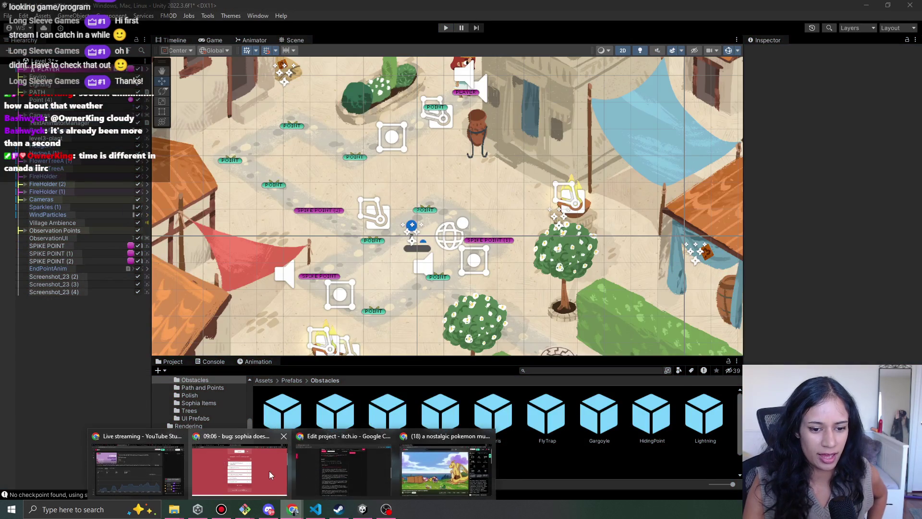
left_click(240, 468)
left_click(358, 189)
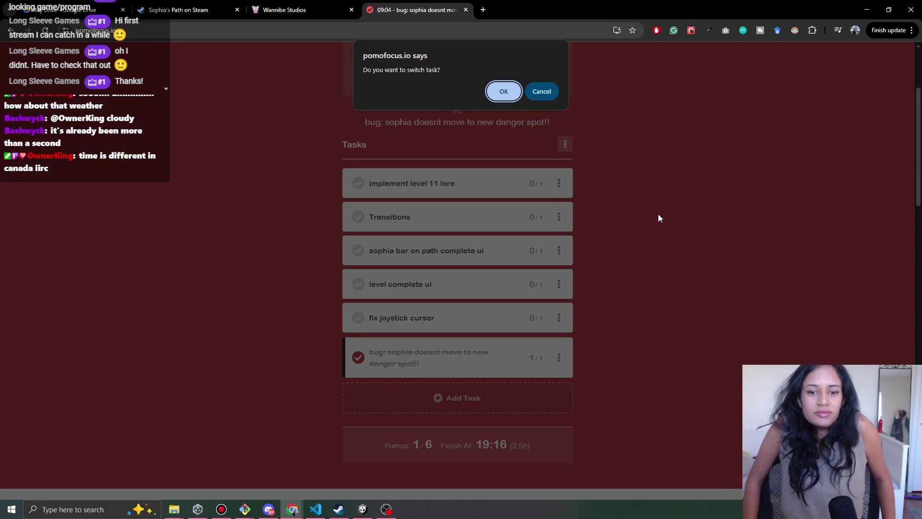
left_click(503, 92)
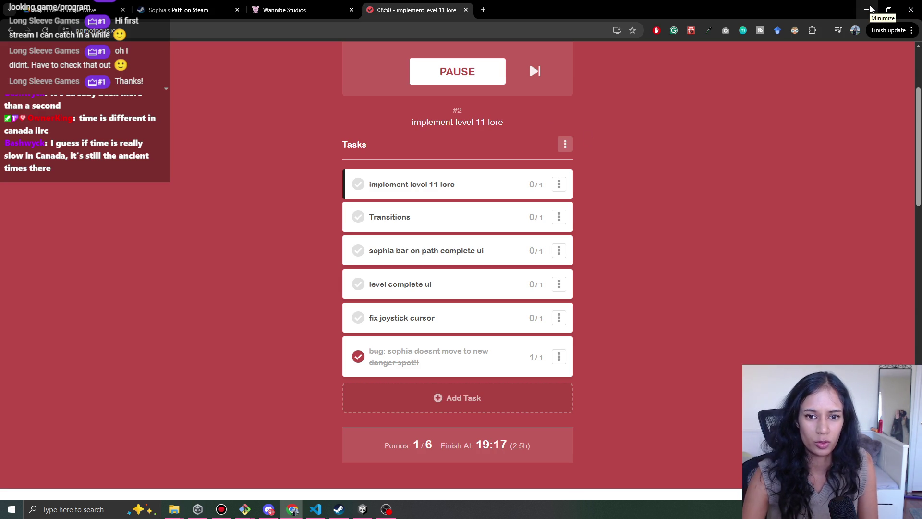
Add a 'level 12 tiny lore' task and drag it up under the first task.
left_click(507, 407)
type("level 12 ")
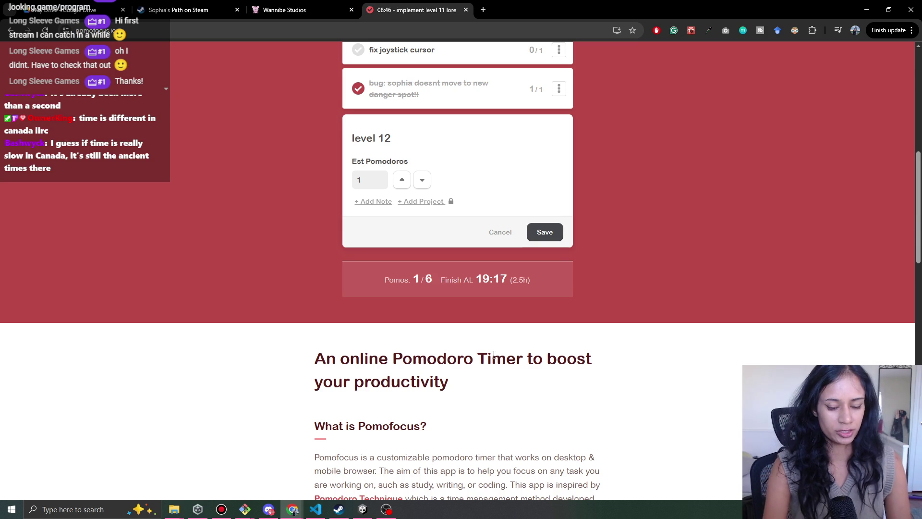
type("tiny lore additi")
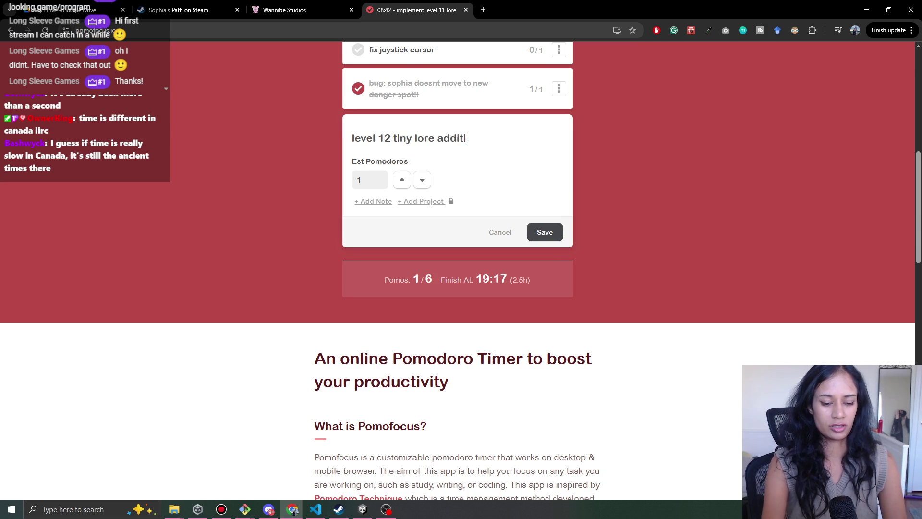
left_click(544, 232)
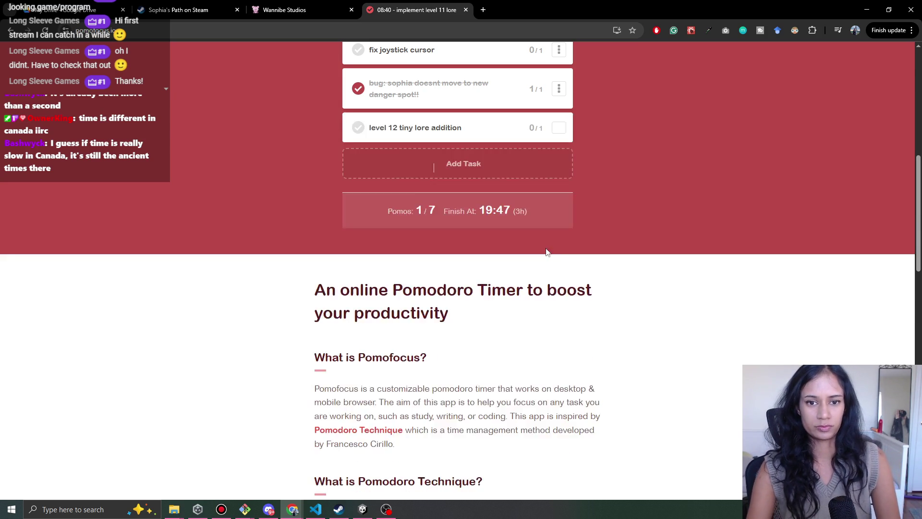
scroll(542, 245, "up", 4)
left_click_drag(472, 318, 472, 144)
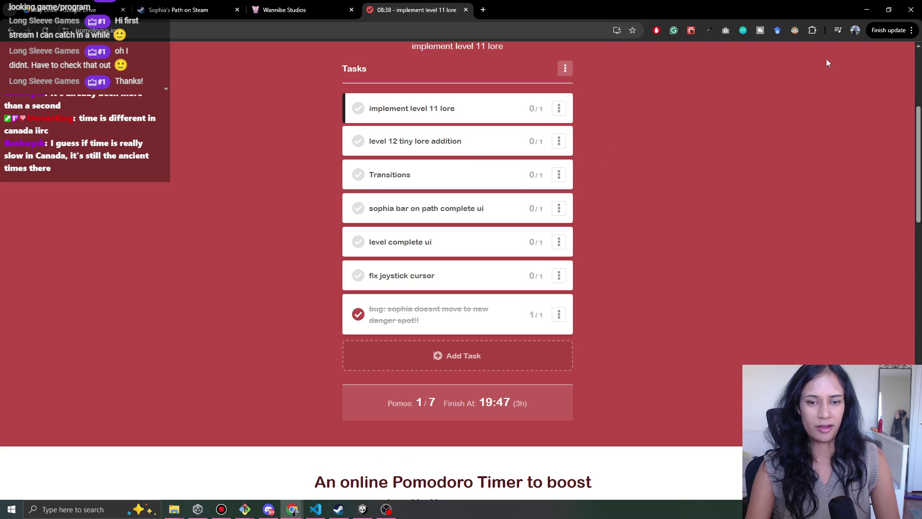
scroll(418, 109, "up", 2)
Briefly make the level 12 task current, then switch back to 'implement level 11 lore'.
left_click(468, 94)
left_click(470, 95)
left_click(433, 192)
left_click(511, 96)
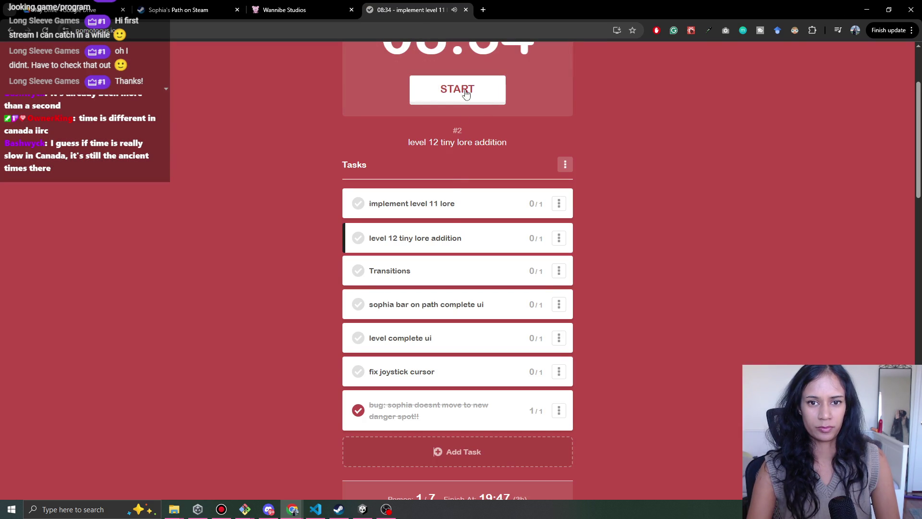
left_click(459, 87)
left_click(513, 203)
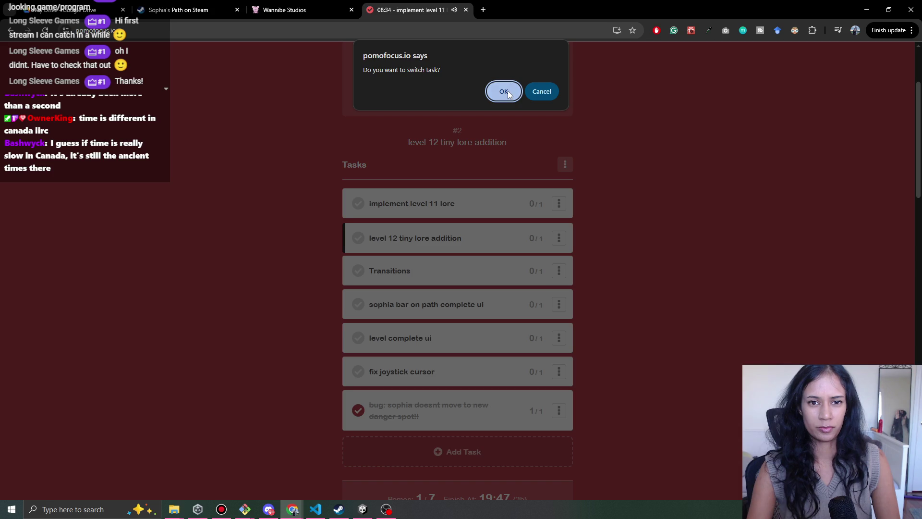
left_click(503, 91)
Reset and start a fresh 25:00 pomodoro, then minimize the browser.
scroll(499, 134, "up", 1)
scroll(490, 191, "up", 1)
left_click(409, 108)
left_click(488, 221)
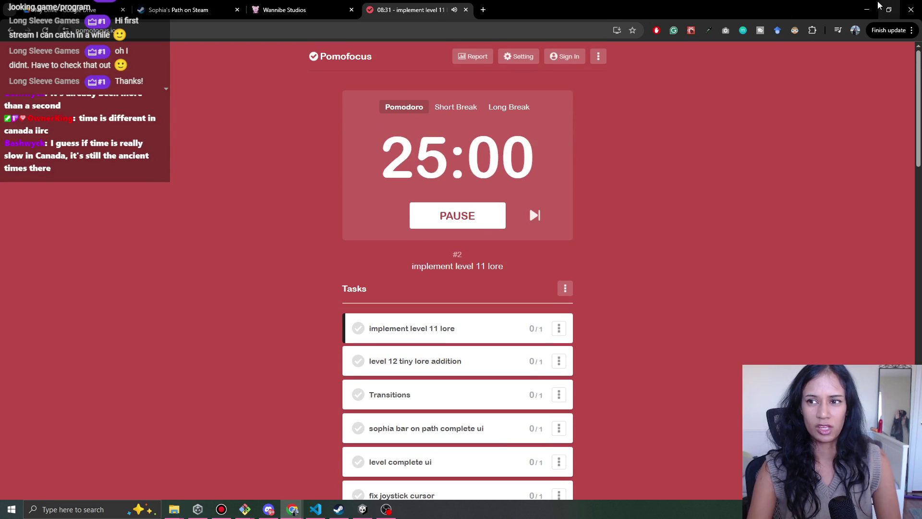
left_click(867, 9)
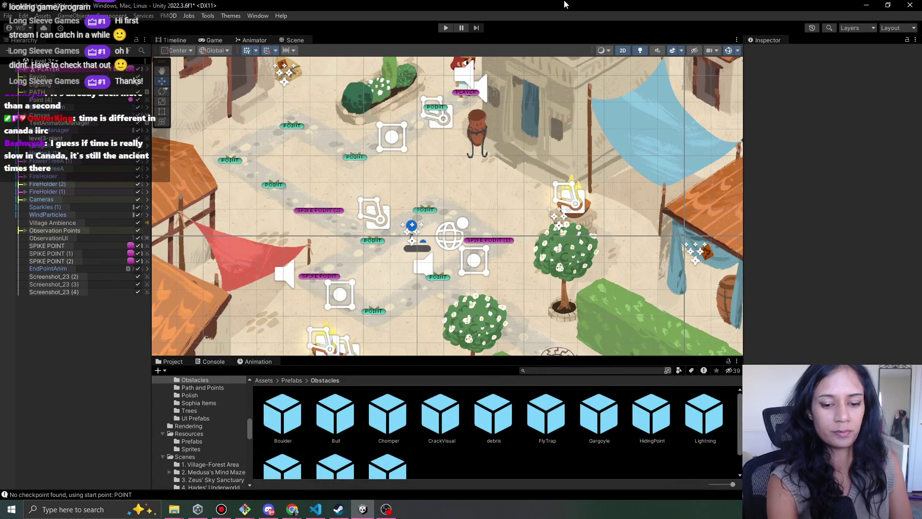
Play the village level and walk Sophia node by node past the rising spikes to the round platform.
left_click(446, 28)
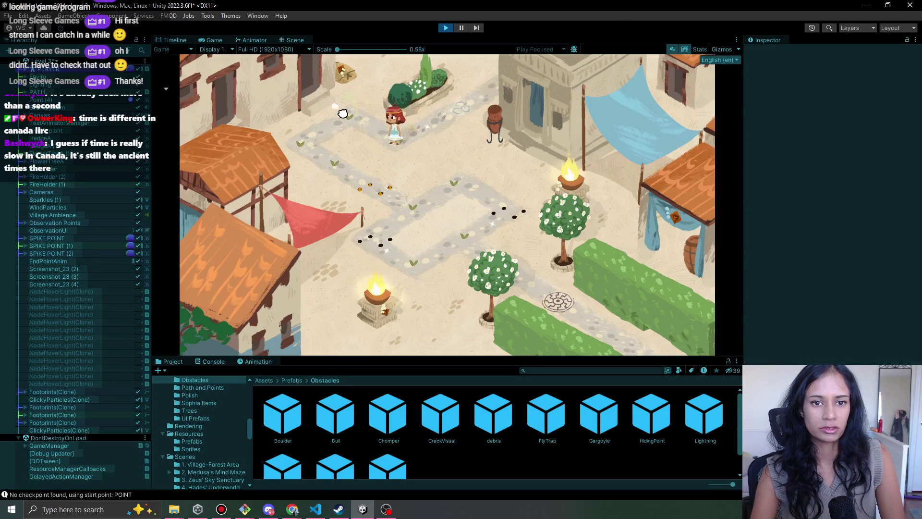
left_click(342, 114)
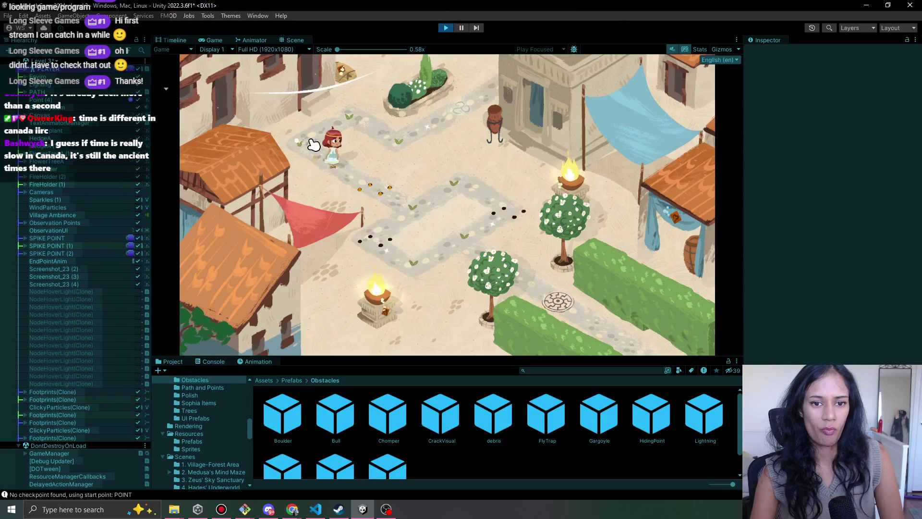
left_click(377, 190)
left_click(428, 216)
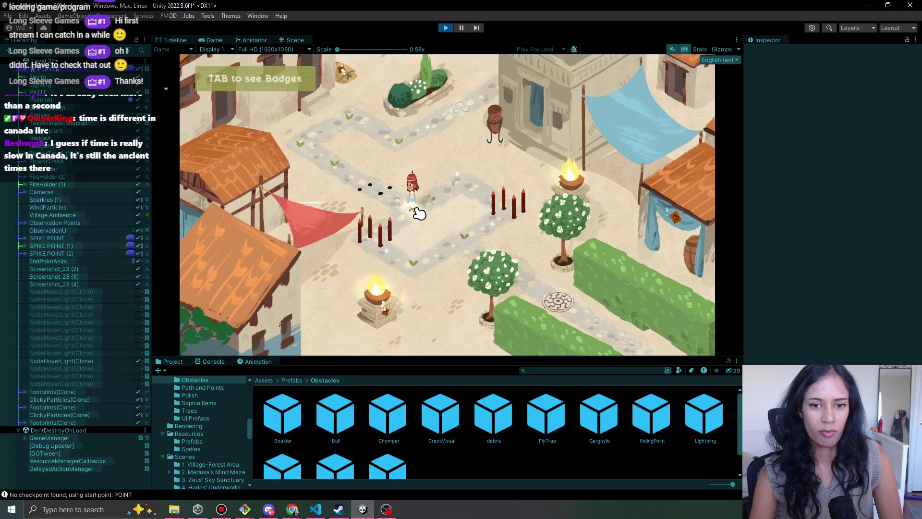
left_click(461, 255)
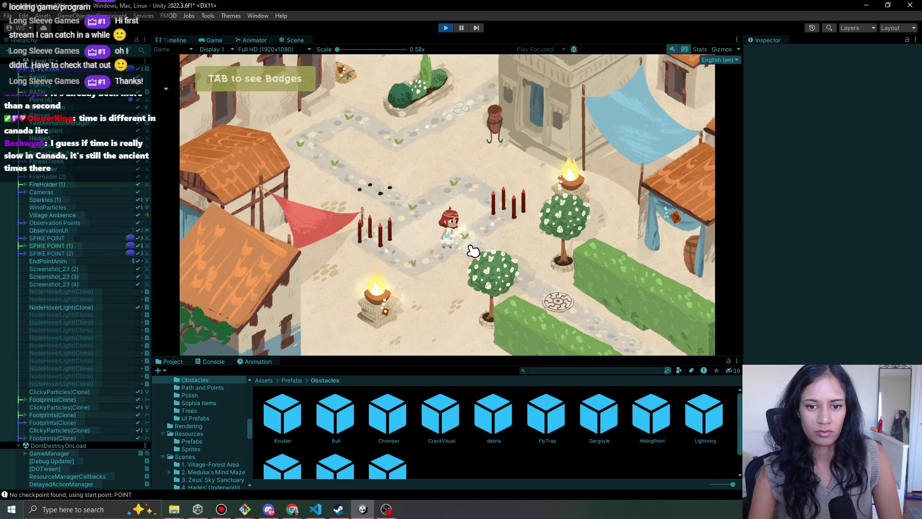
left_click(552, 299)
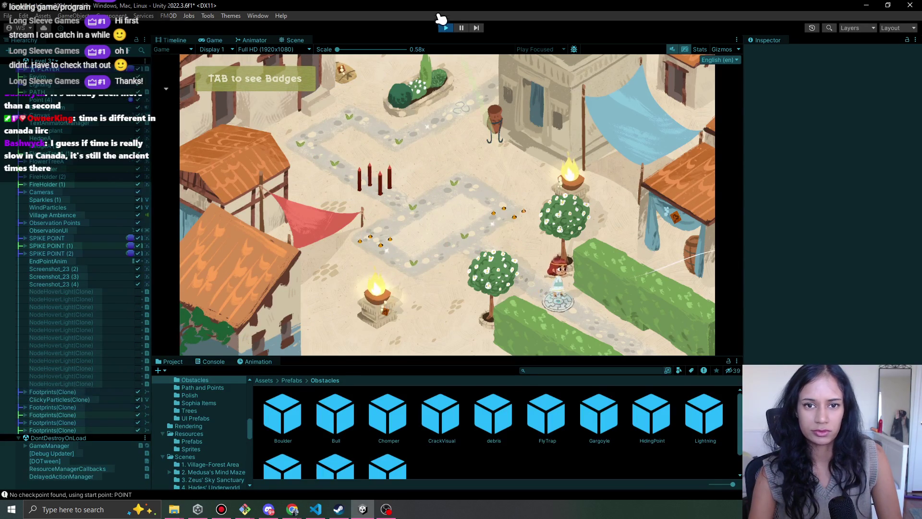
Stop and restart the playtest, ending with a fresh run shown in the Game view.
left_click(446, 28)
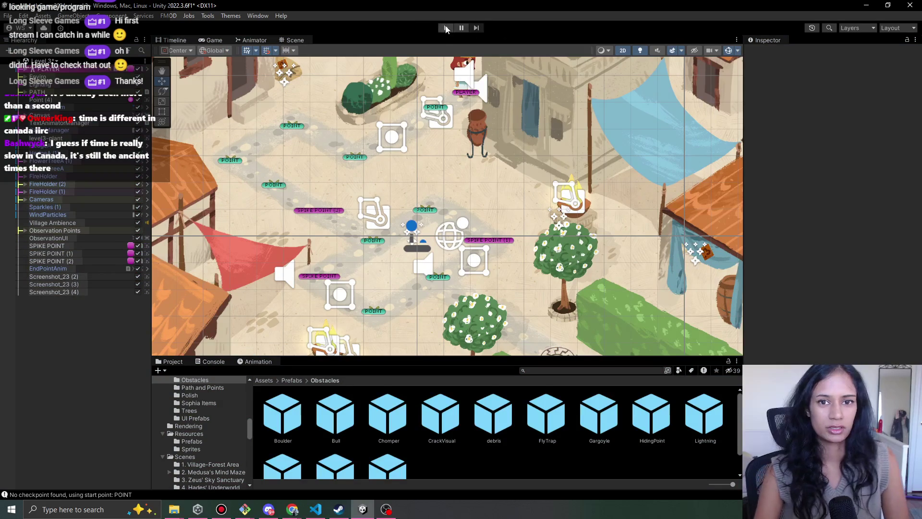
left_click(446, 28)
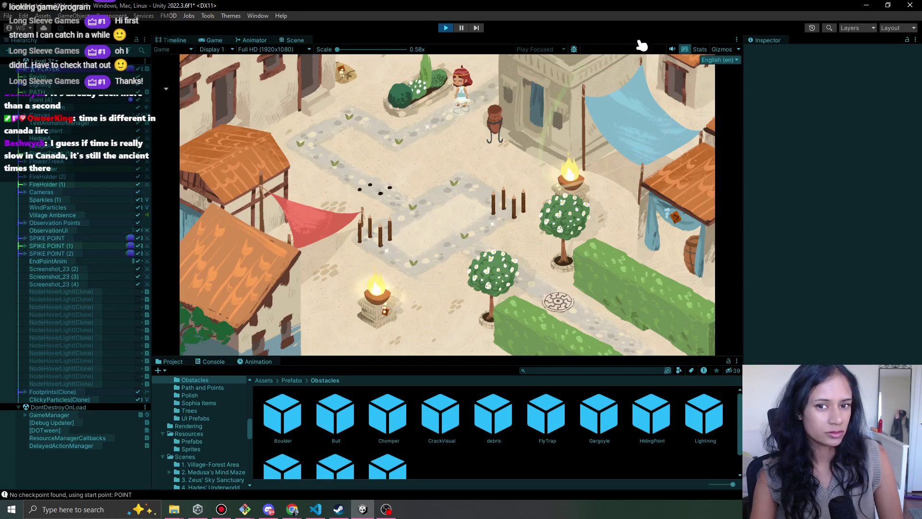
left_click(444, 29)
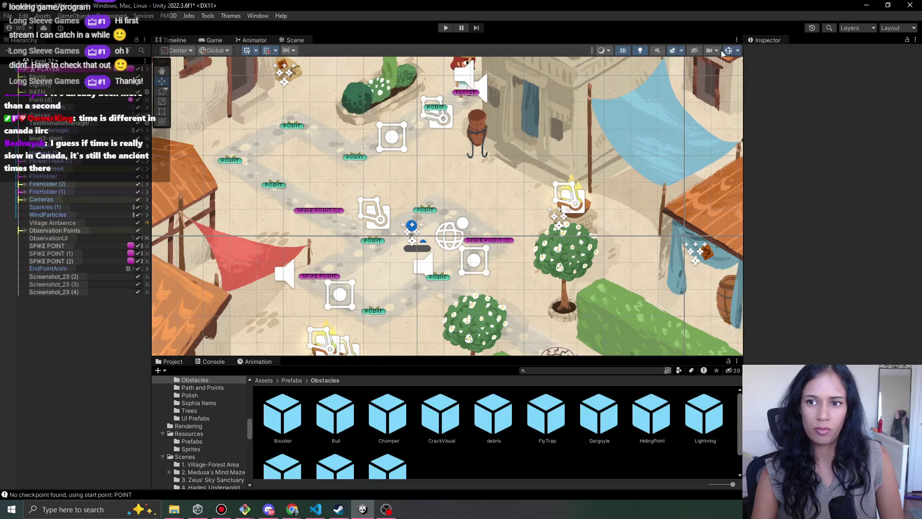
left_click(205, 40)
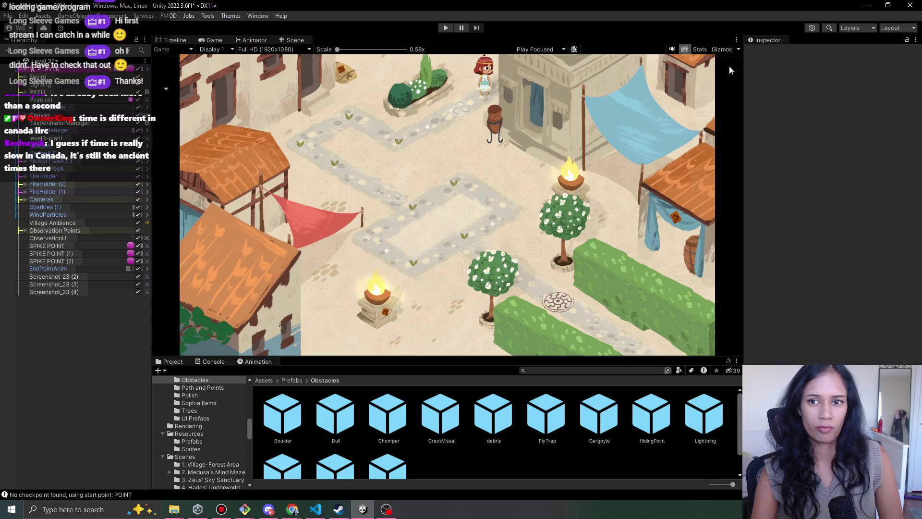
left_click(447, 28)
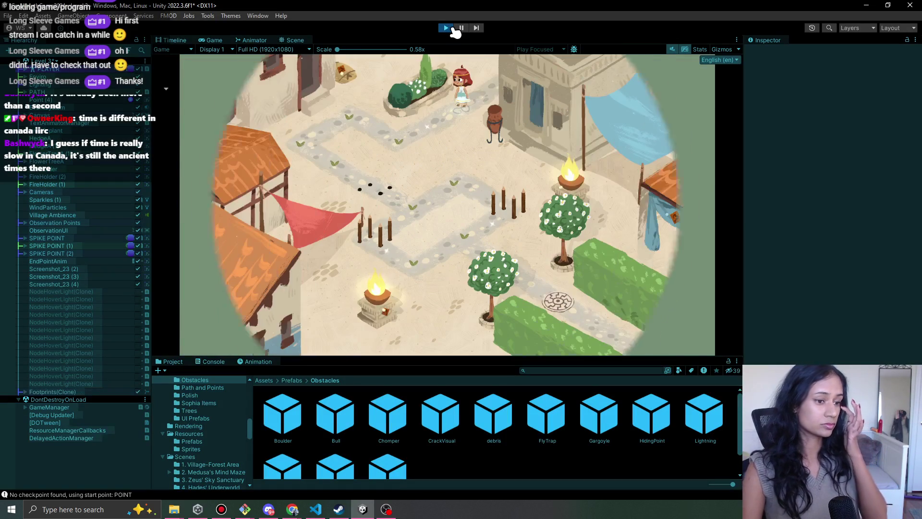
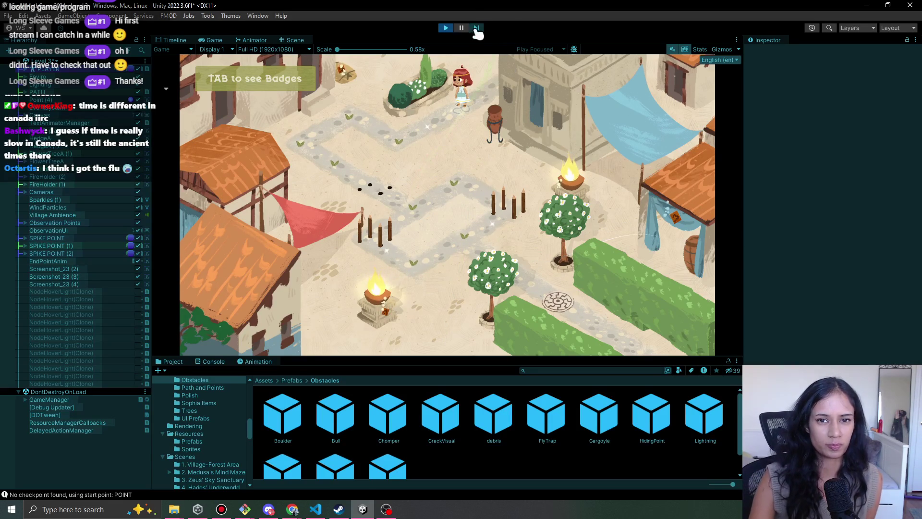
Walk the character along the village stone path to the node near the spikes, then stop the playtest.
left_click(402, 147)
left_click(360, 120)
left_click(304, 153)
left_click(309, 165)
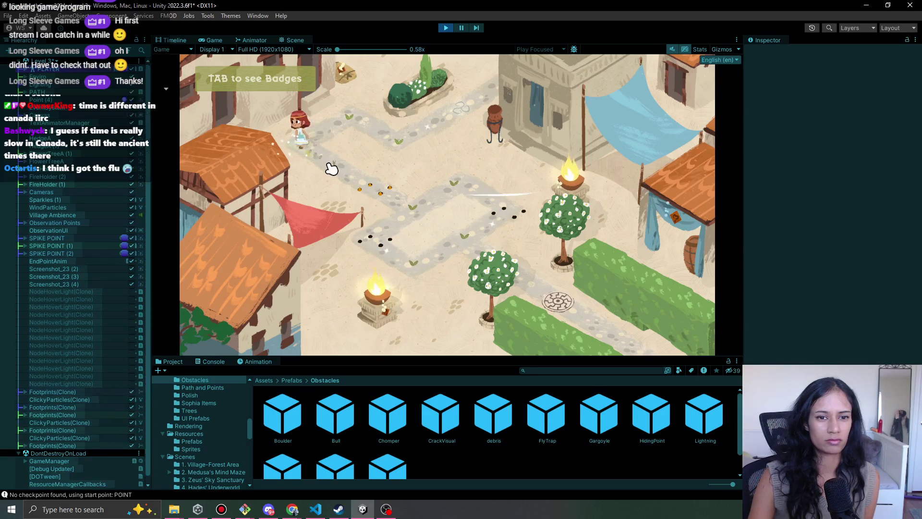
left_click(353, 181)
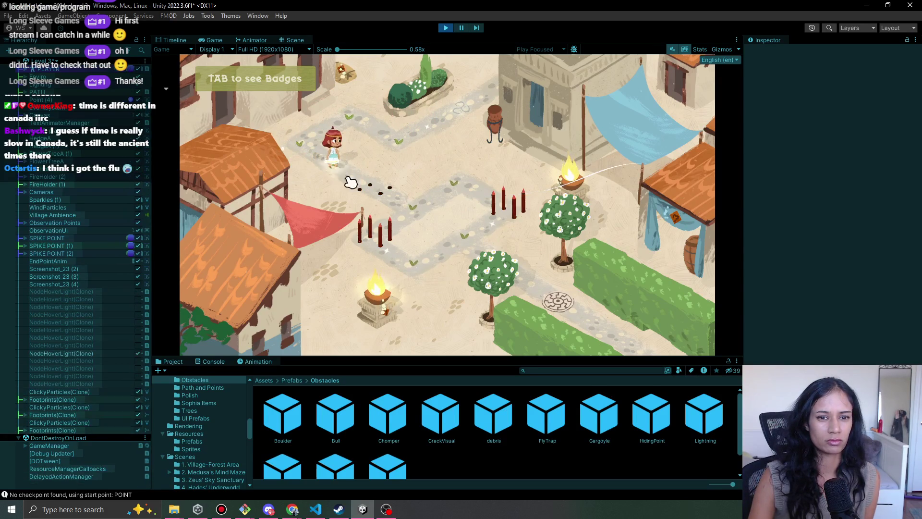
left_click(423, 211)
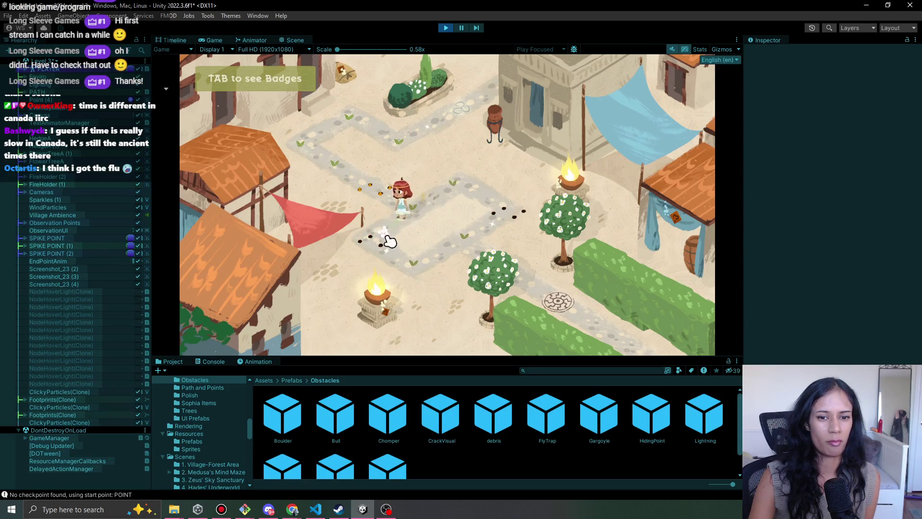
left_click(461, 248)
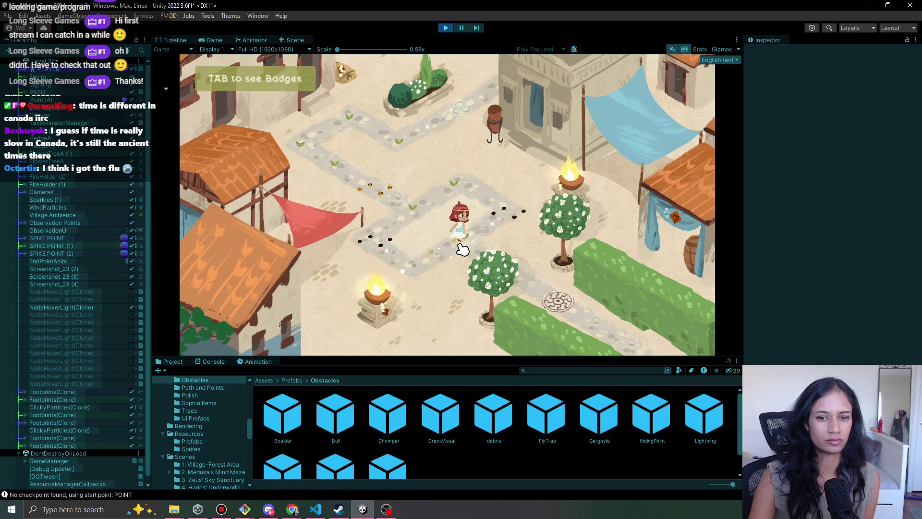
left_click(552, 300)
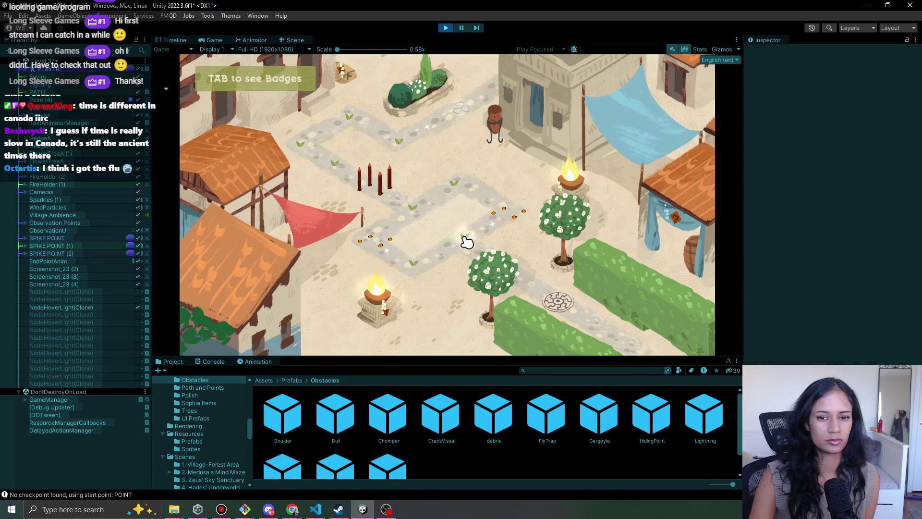
left_click(446, 27)
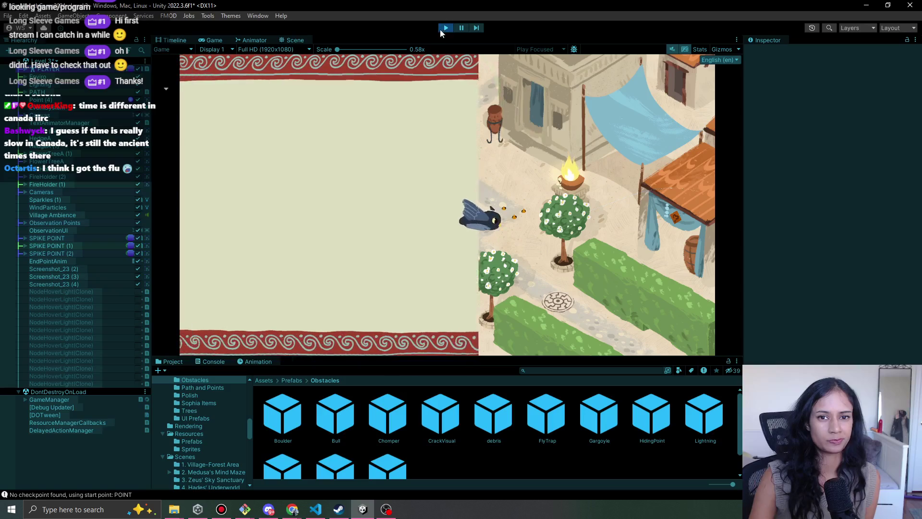
Switch to Level 11, saving the modified village scene, and start a playtest.
left_click(56, 64)
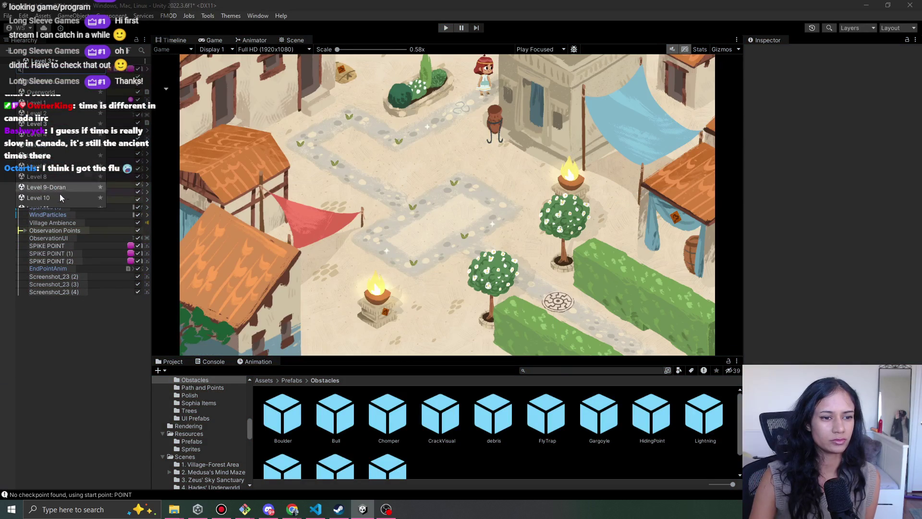
scroll(68, 192, "down", 3)
left_click(57, 178)
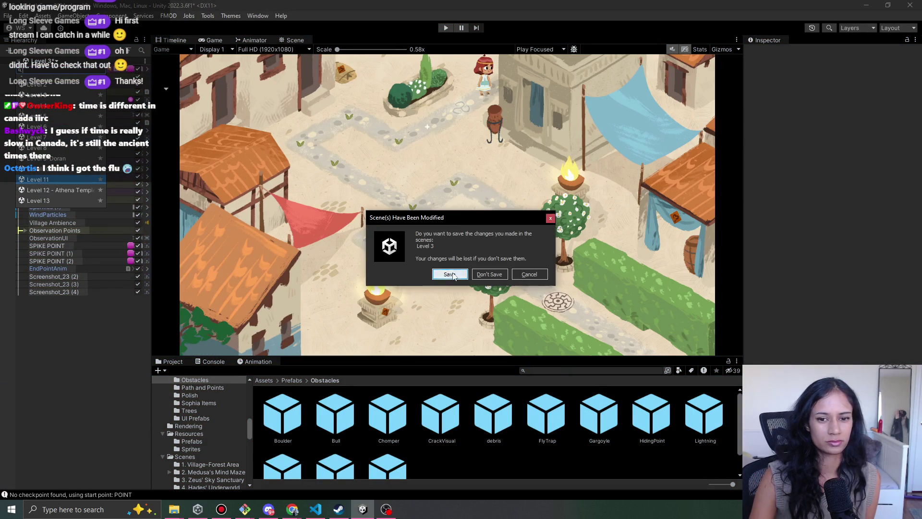
left_click(451, 275)
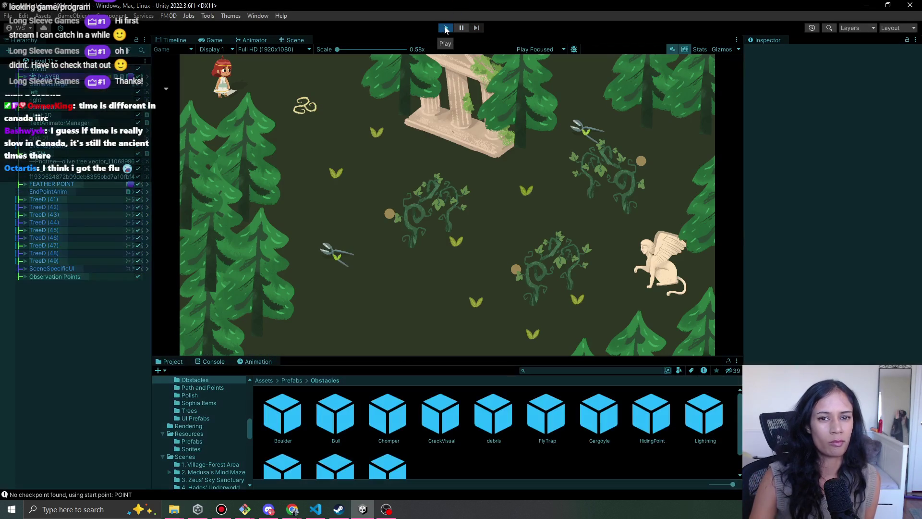
left_click(446, 28)
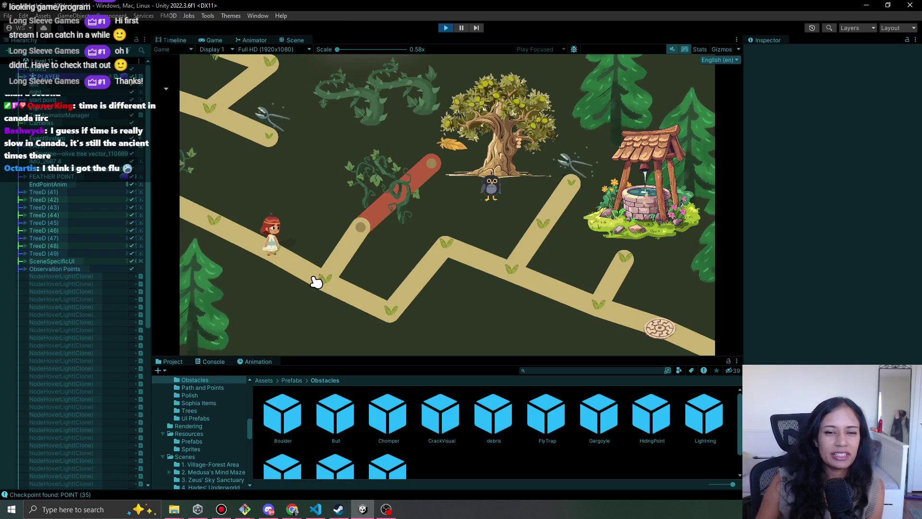
Walk the character to the junction below the olive tree to trigger its observation line.
left_click(304, 274)
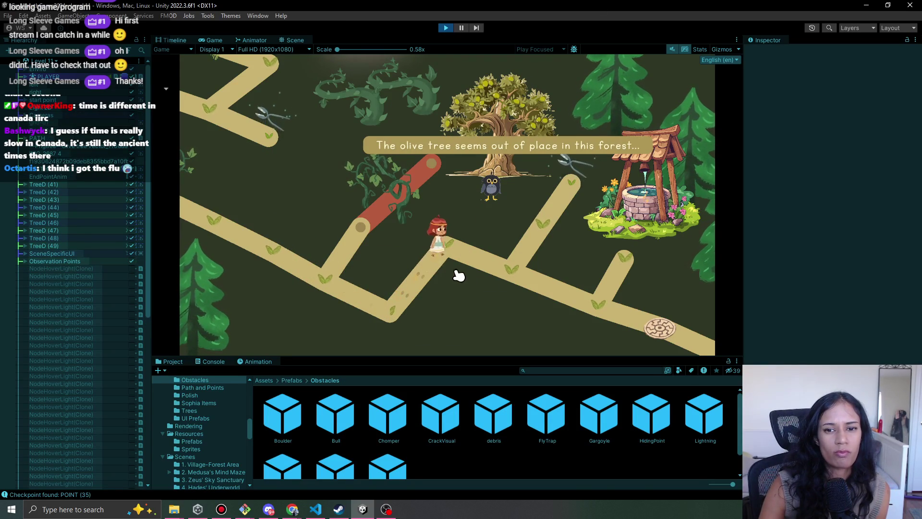
left_click(508, 274)
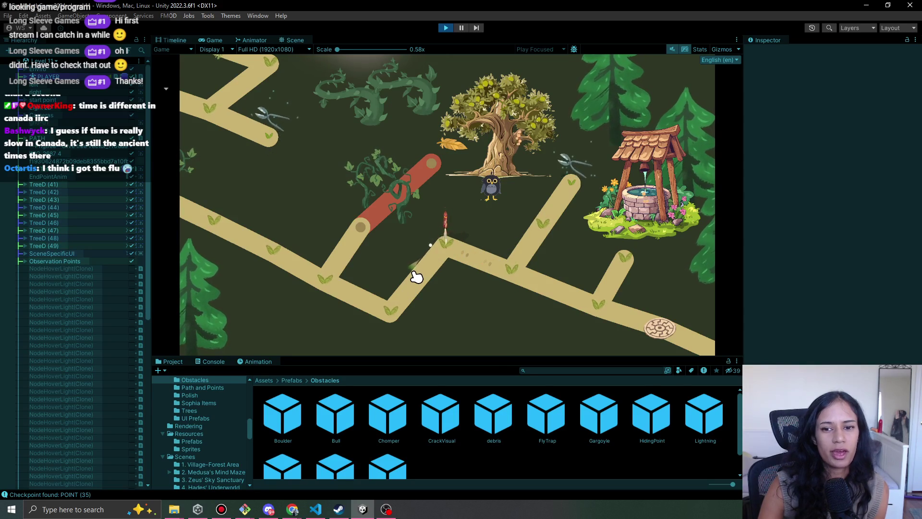
left_click(507, 140)
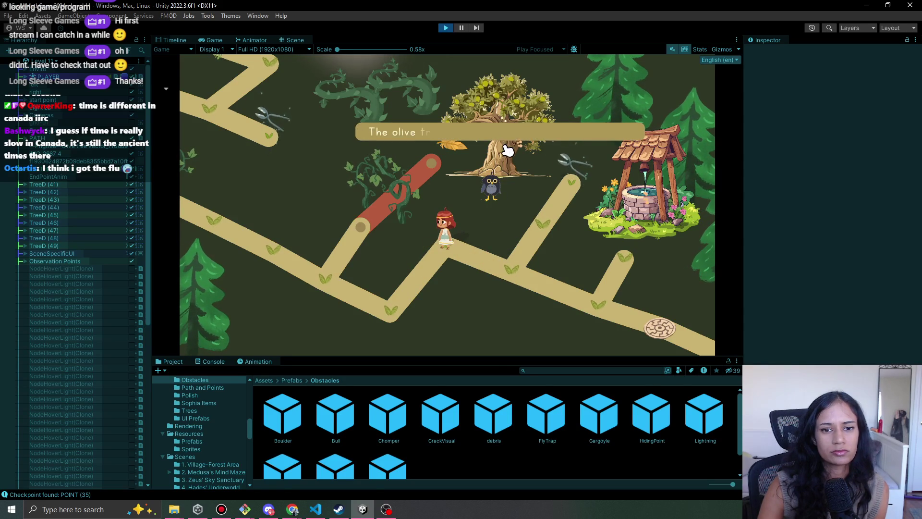
left_click(546, 234)
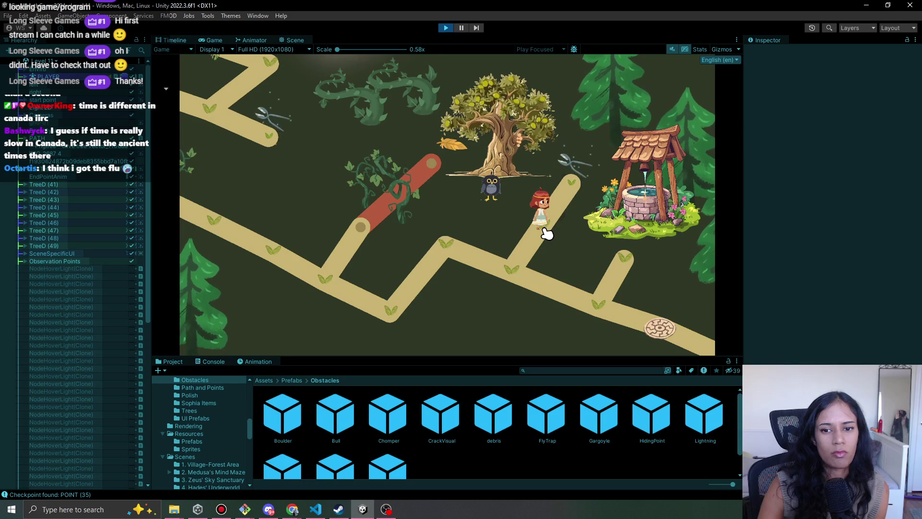
left_click(535, 243)
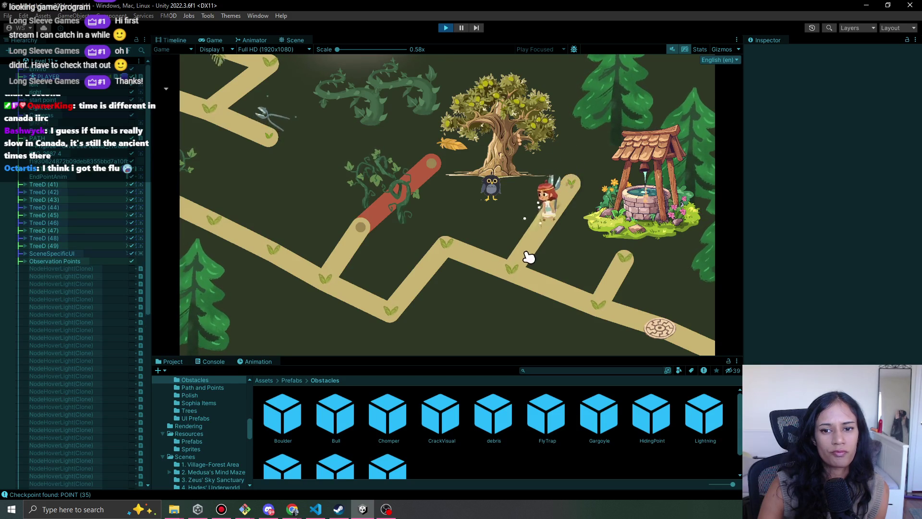
left_click(462, 265)
left_click(387, 323)
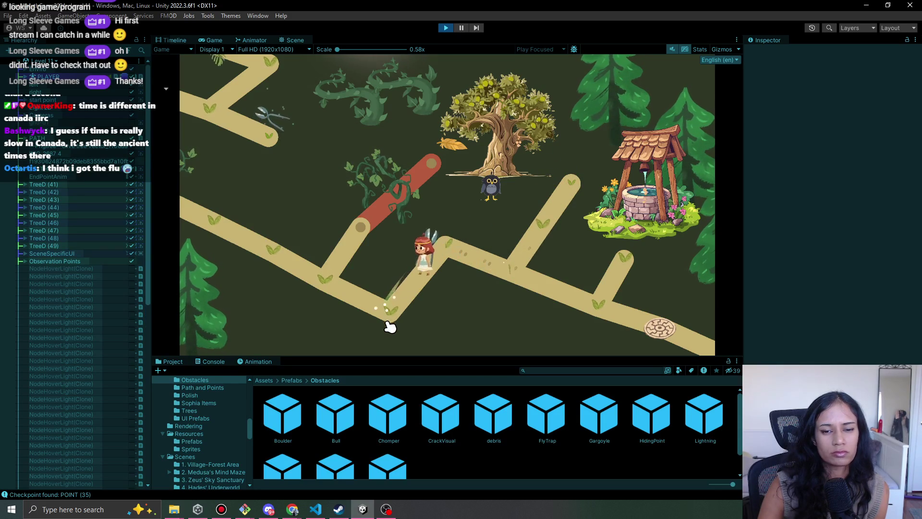
left_click(323, 293)
Clear the vine blocking the log path, walk back past the olive tree, and return to the Scene view.
left_click(371, 230)
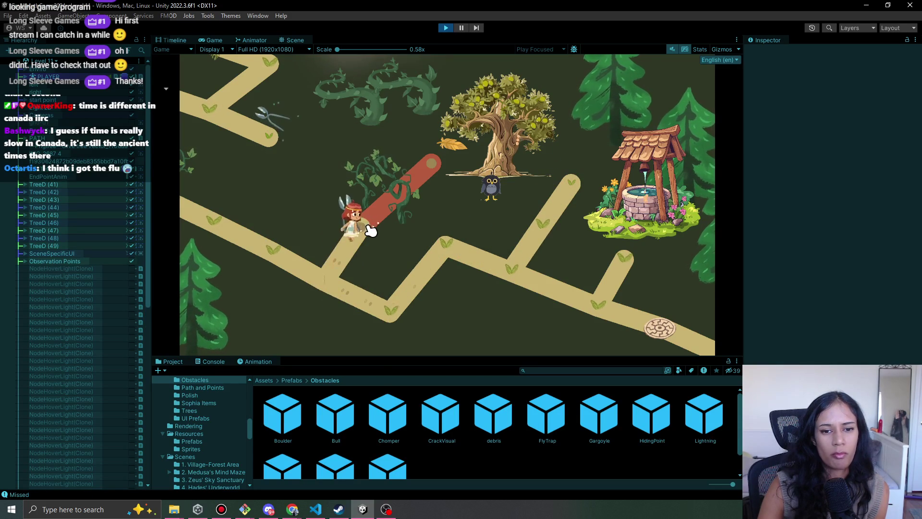
left_click(388, 192)
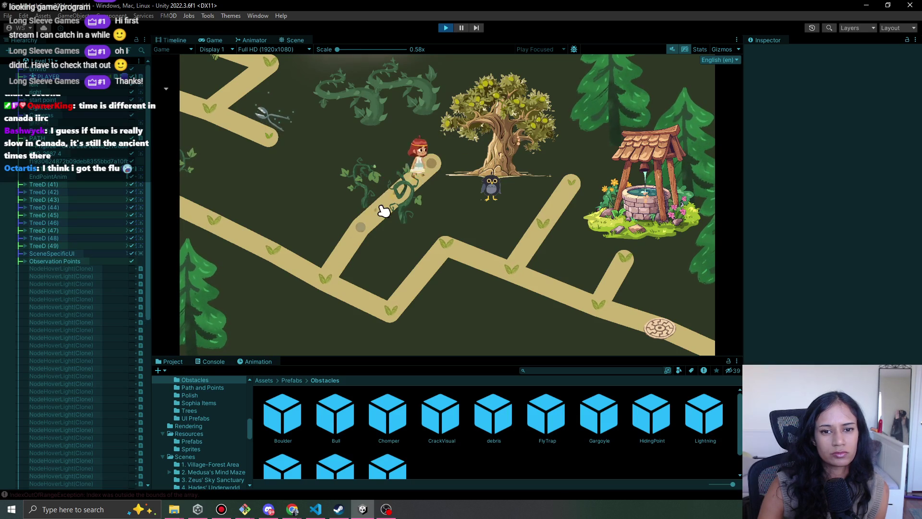
left_click(334, 266)
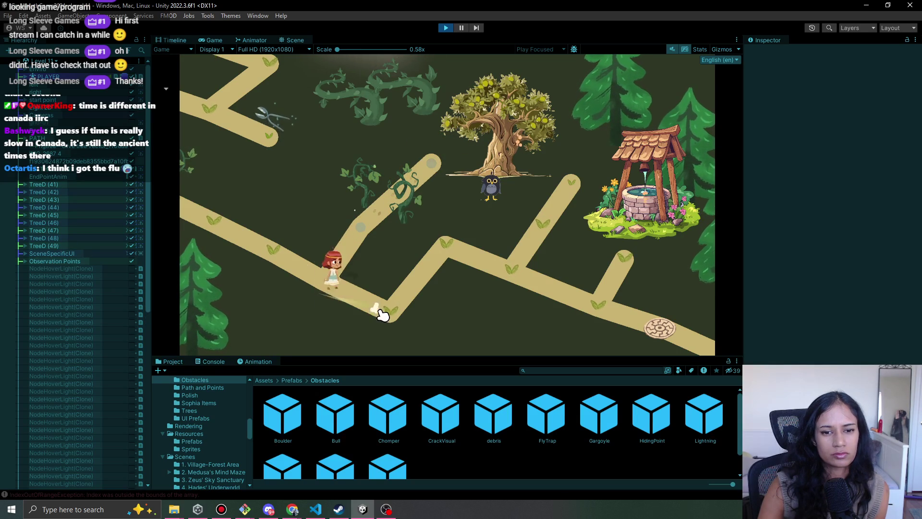
left_click(510, 262)
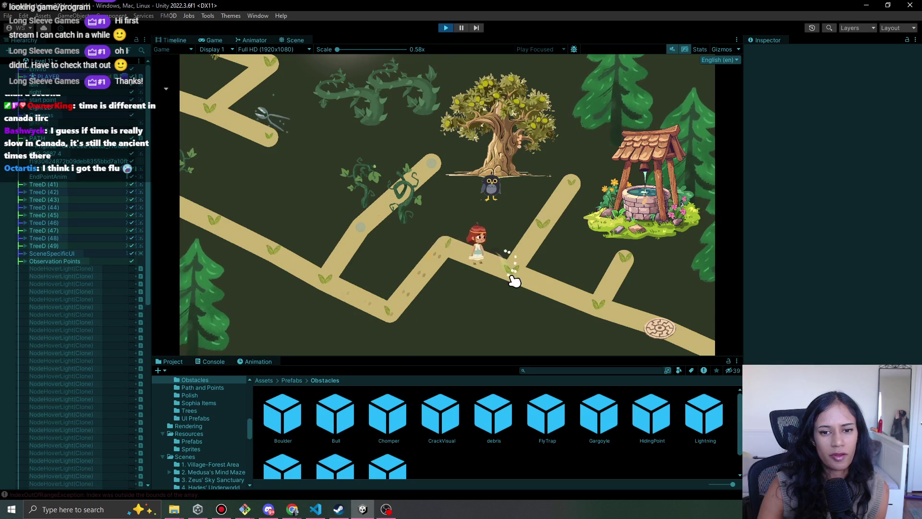
left_click(522, 153)
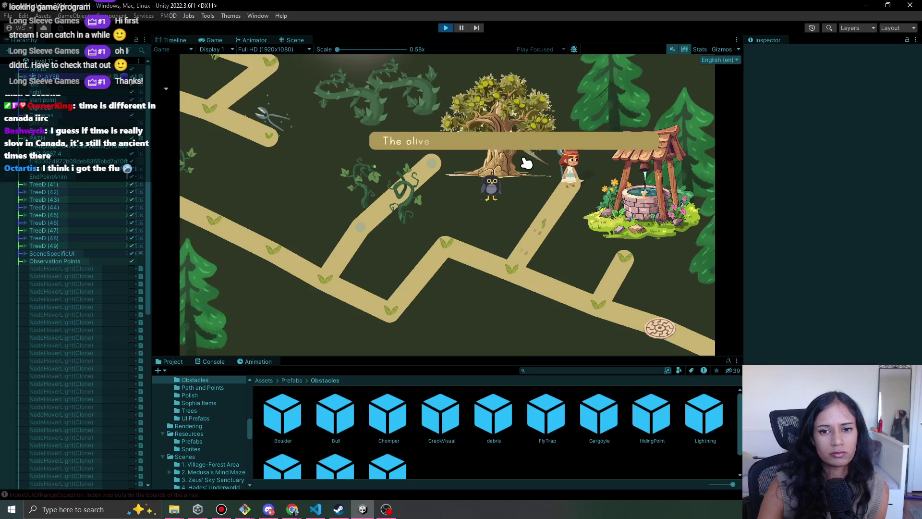
left_click(526, 186)
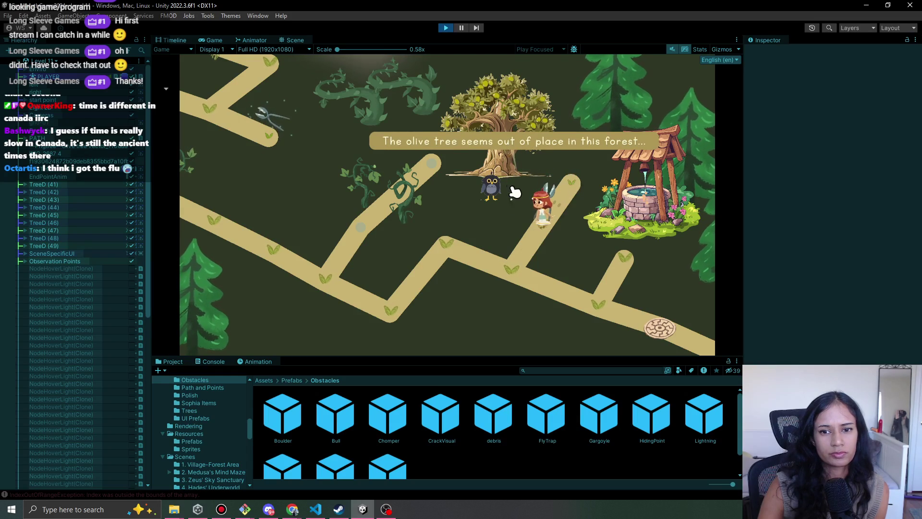
left_click(500, 263)
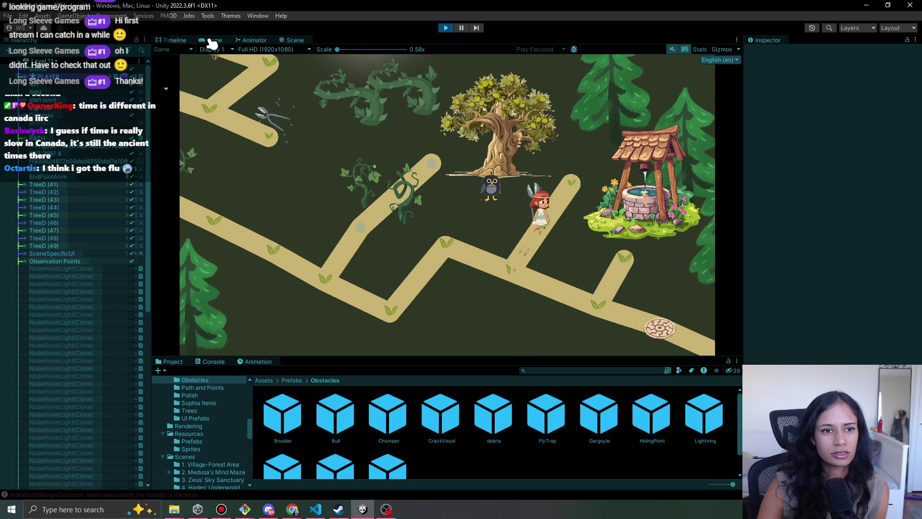
left_click(294, 39)
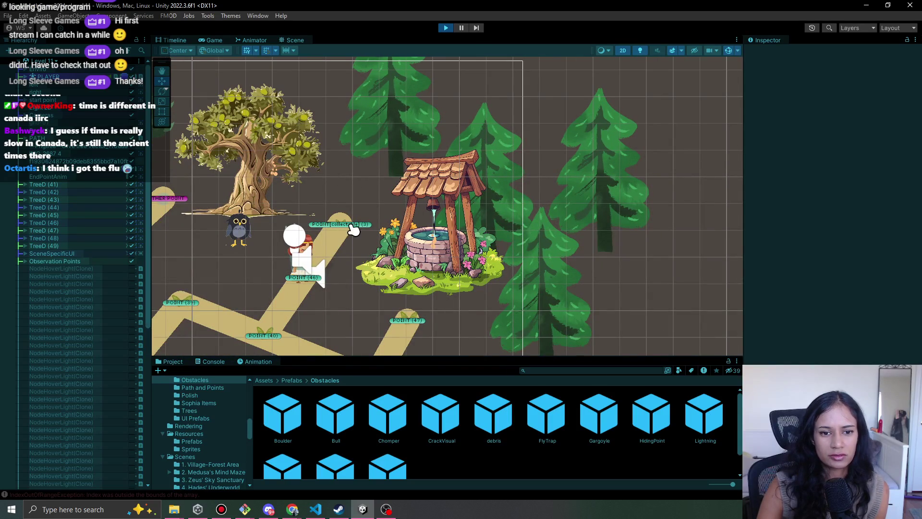
Inspect the VineSnipper particle system and POINT[collectable] (3)'s Level Collectable settings.
left_click(348, 225)
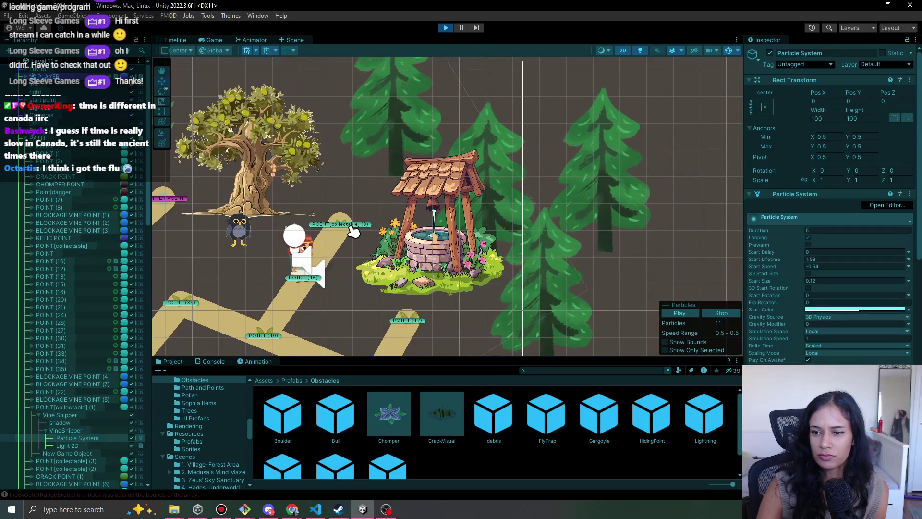
left_click(340, 223)
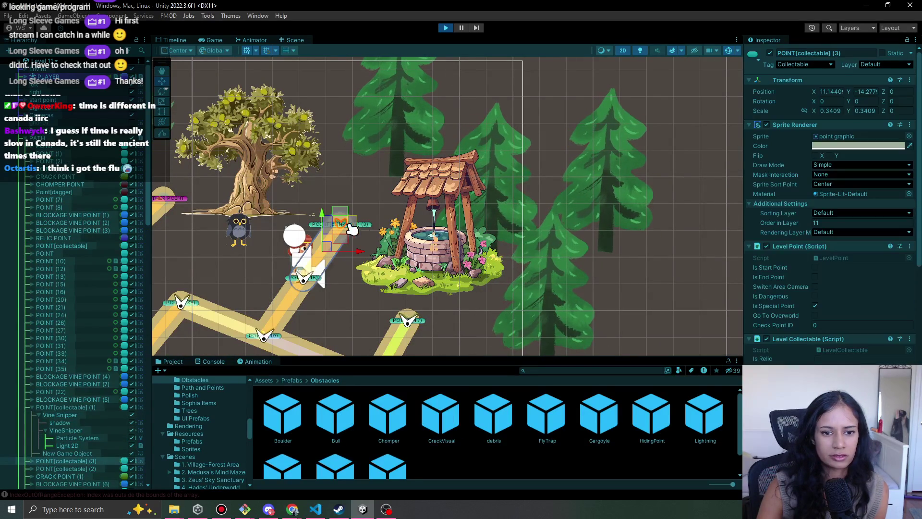
scroll(859, 273, "down", 3)
scroll(774, 315, "down", 10)
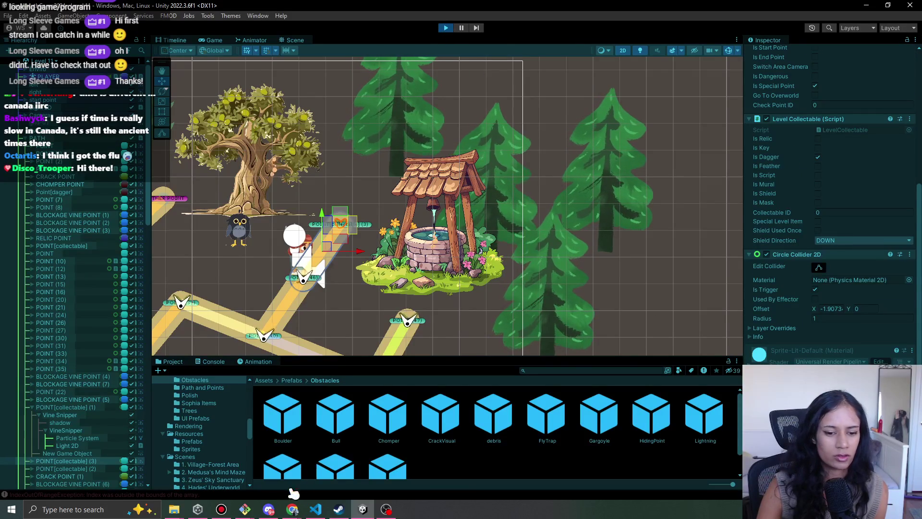
Bring up Pomofocus in Chrome and start a new task beginning 'on'.
mouse_move(292, 509)
left_click(235, 468)
scroll(429, 340, "down", 3)
left_click(461, 345)
scroll(460, 346, "down", 4)
type("once you collect the snipper, m")
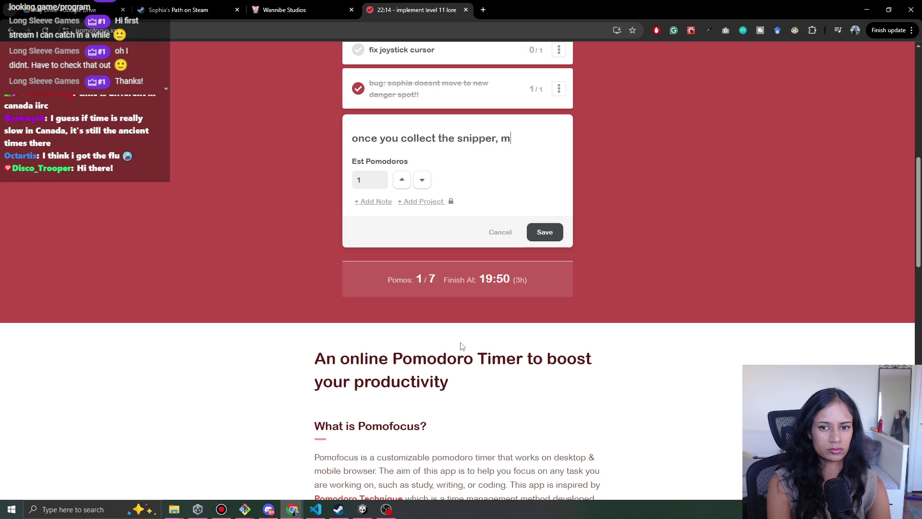
Save the task 'once you collect the snipper, make sure that spot is neutral' and return to Unity.
type("that s")
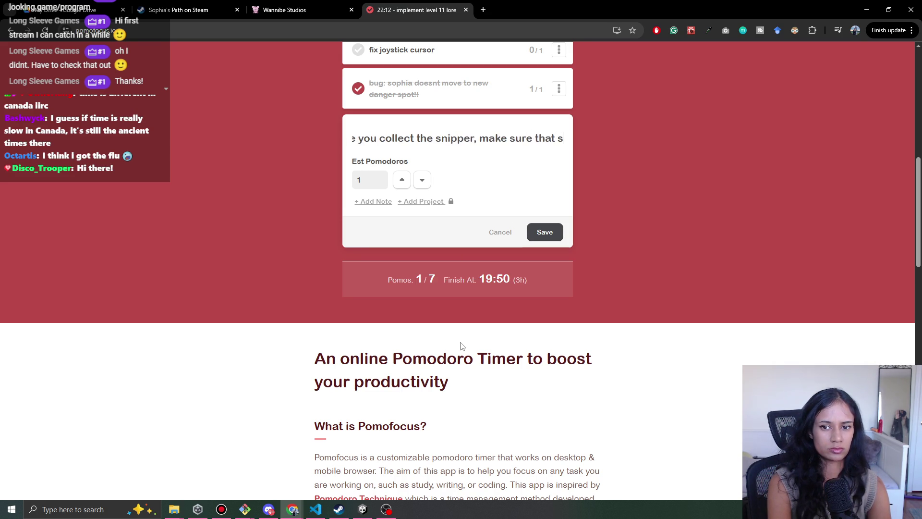
type("pot is ")
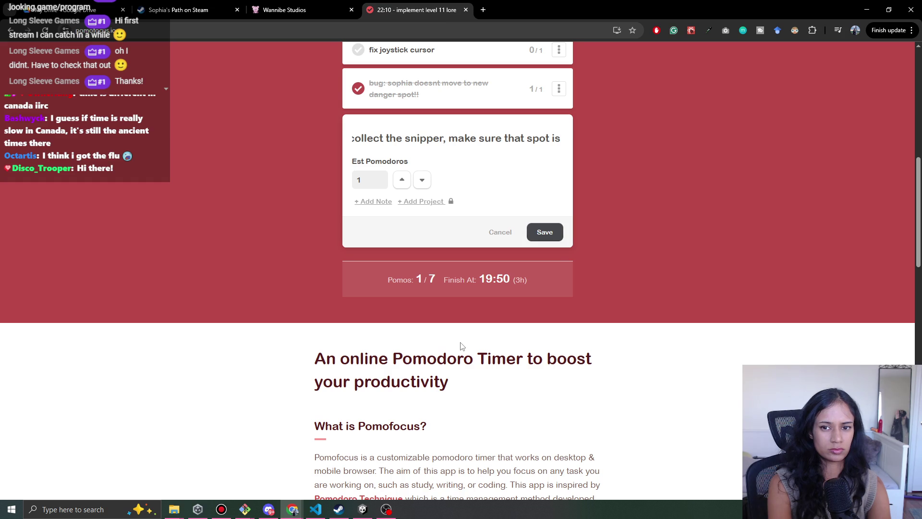
type("neutral")
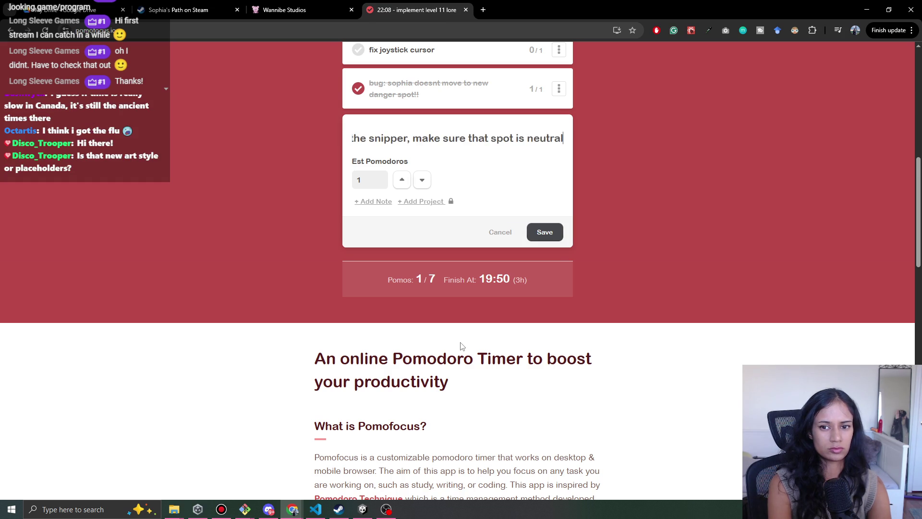
key("Return")
scroll(541, 340, "up", 7)
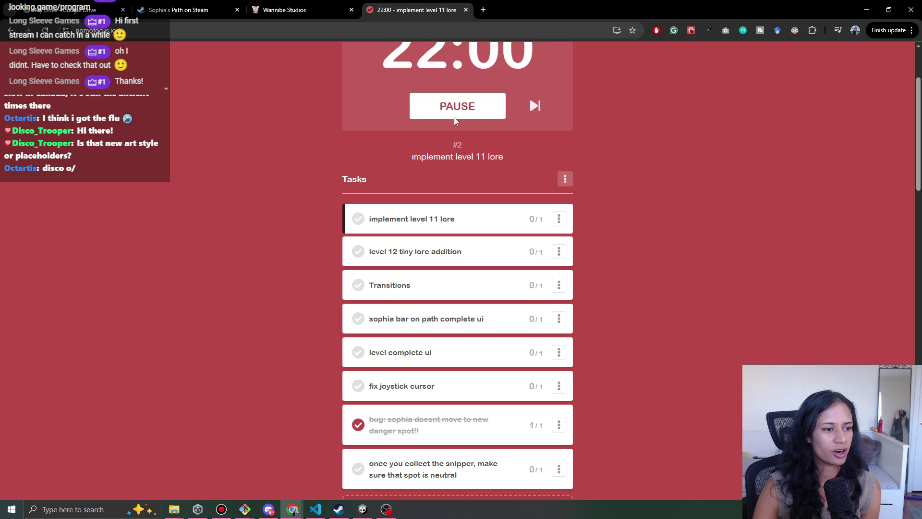
left_click(872, 6)
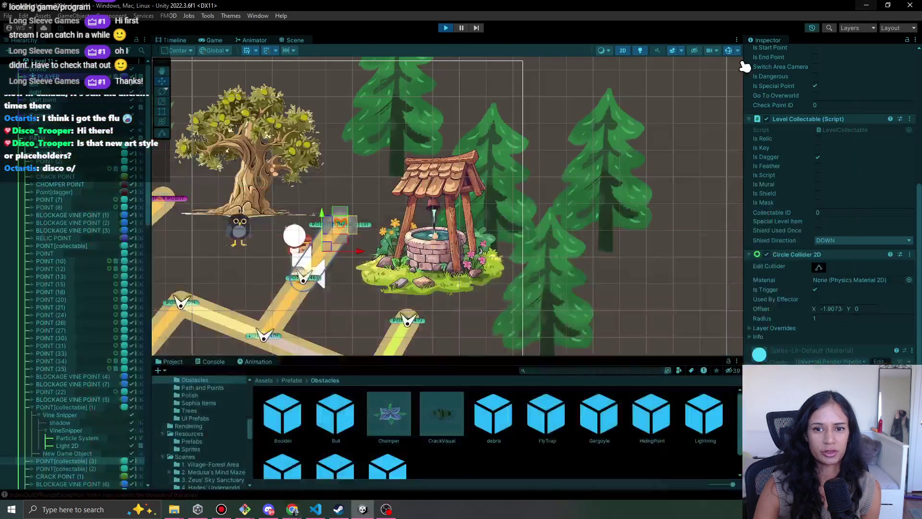
Pan to the olive tree and well, stop play, save Level 11, and start playing again.
left_click_drag(288, 91, 427, 104)
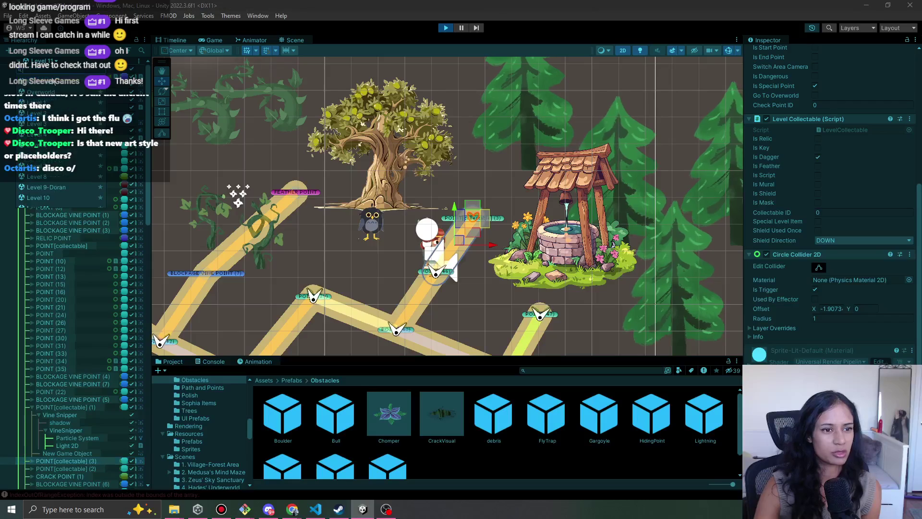
left_click(448, 28)
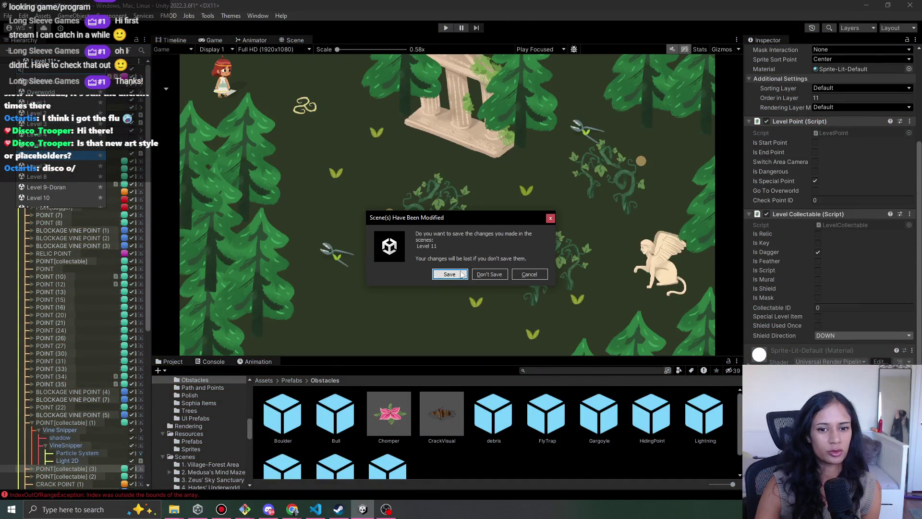
left_click(450, 275)
left_click(446, 28)
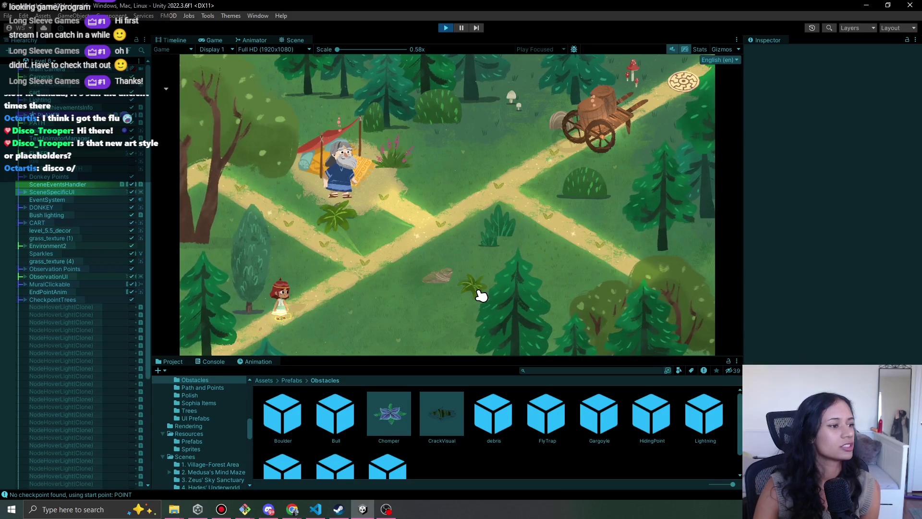
Walk the girl from the crossroads up to the old man's tent and back, then stop the game.
left_click(382, 274)
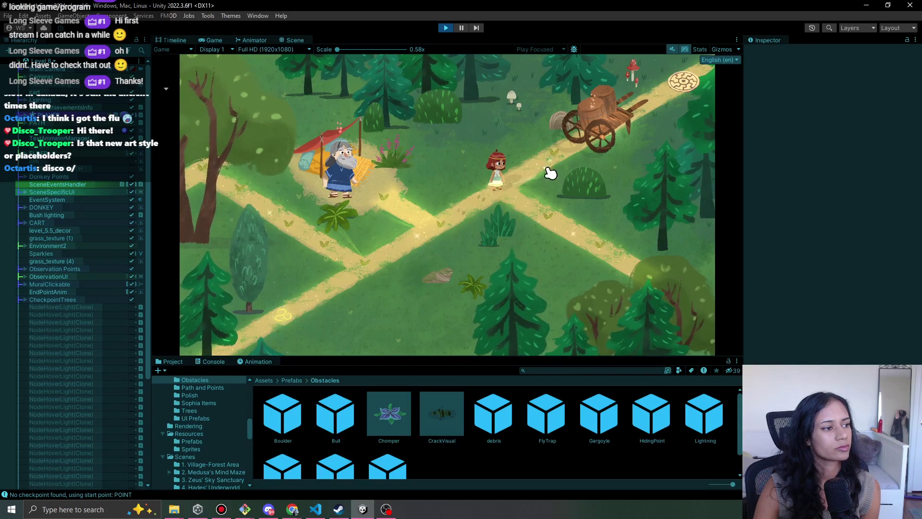
left_click(495, 185)
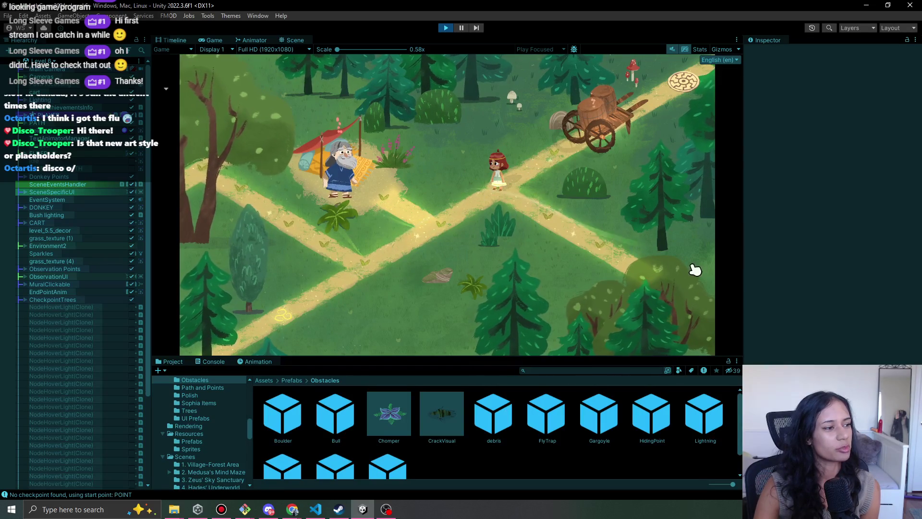
left_click(428, 215)
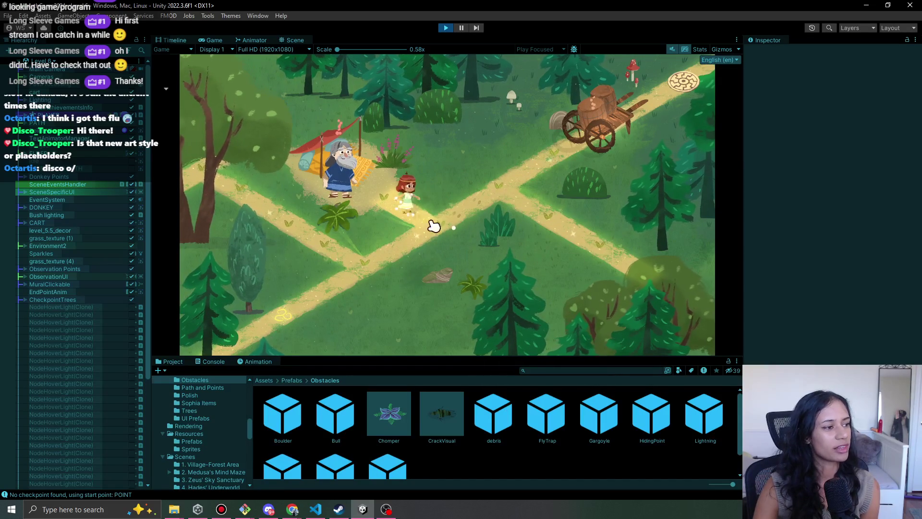
left_click(509, 206)
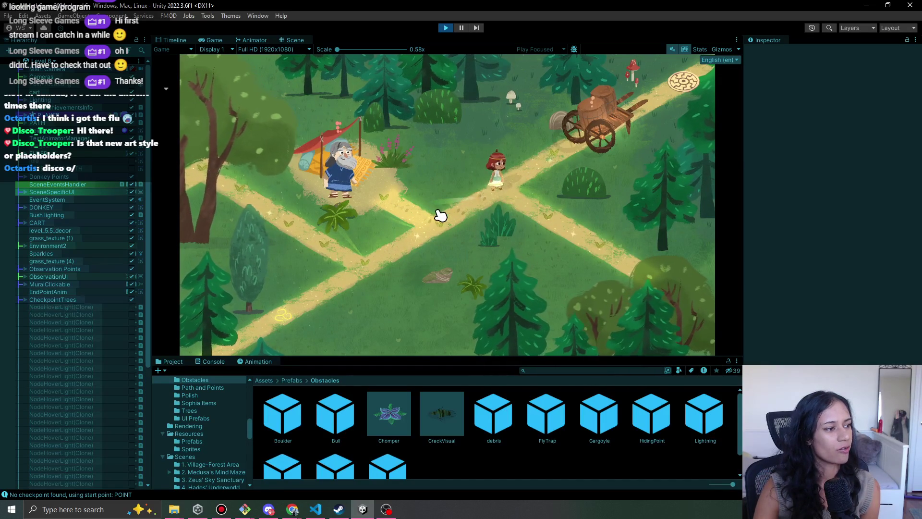
left_click(439, 214)
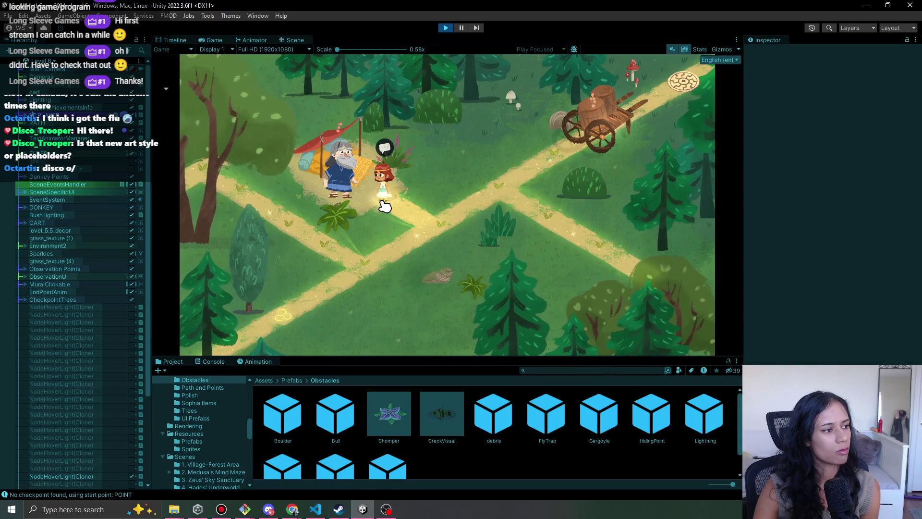
left_click(436, 226)
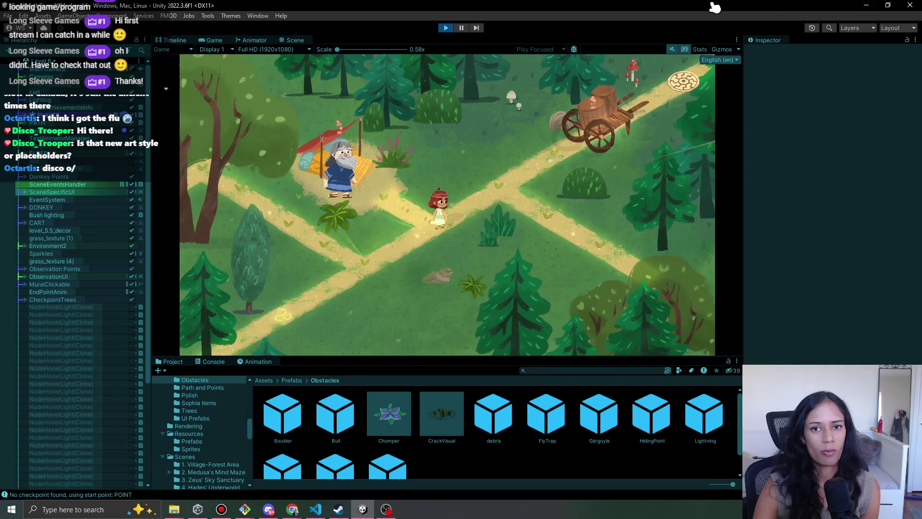
left_click(445, 27)
Switch to Level 11, saving the current level, and playtest walking down the path near the olive tree.
left_click(52, 62)
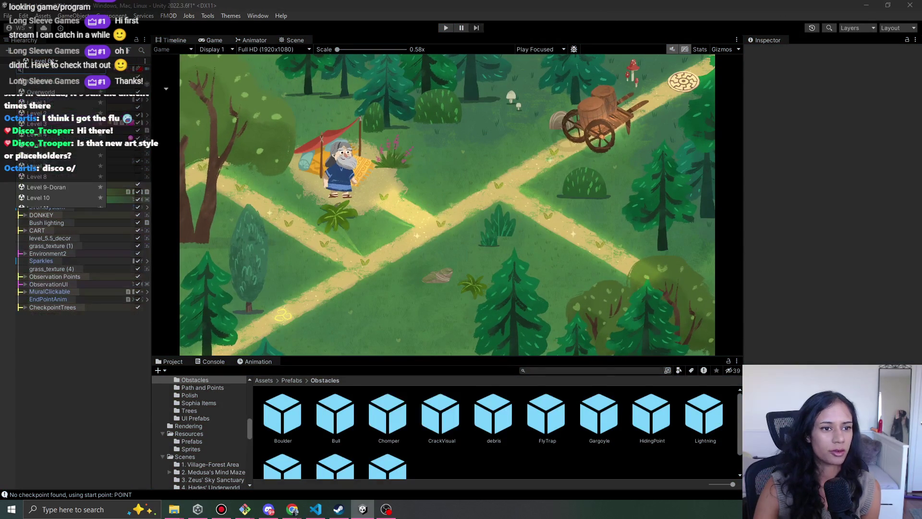
left_click(60, 180)
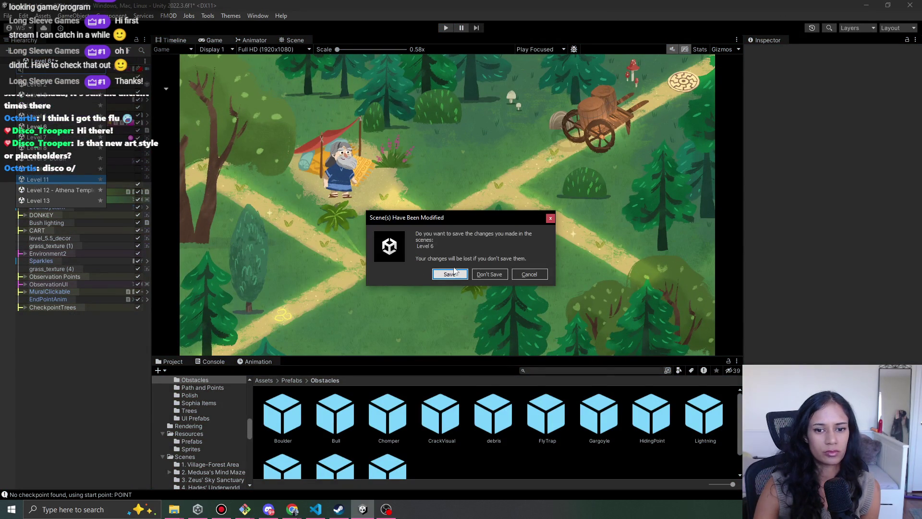
left_click(454, 274)
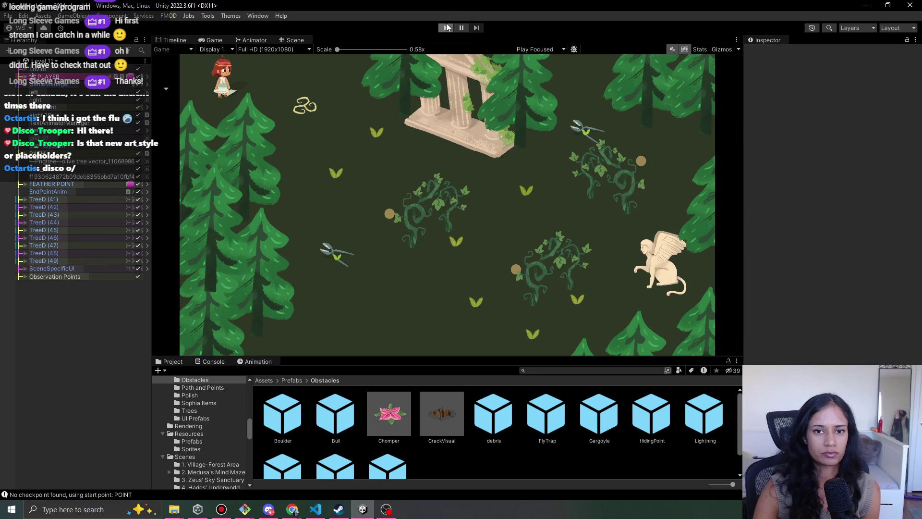
key("ctrl+p")
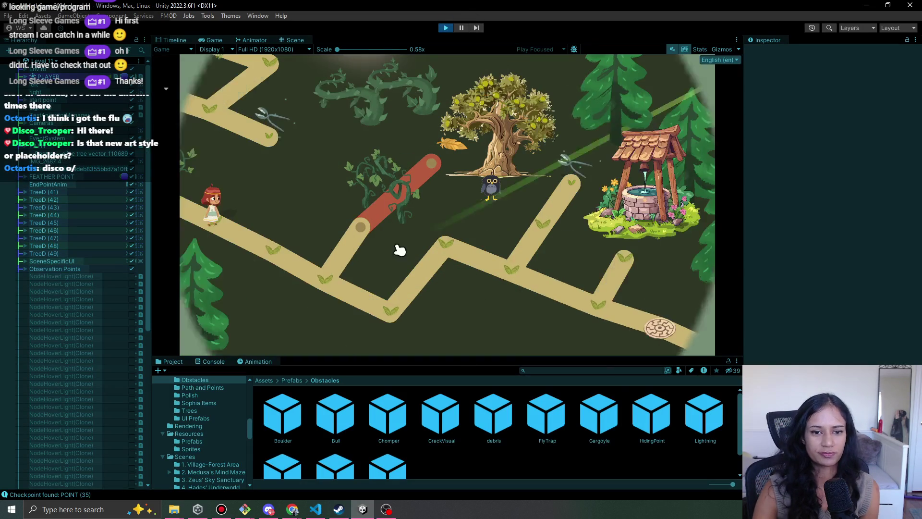
left_click_drag(325, 287, 383, 323)
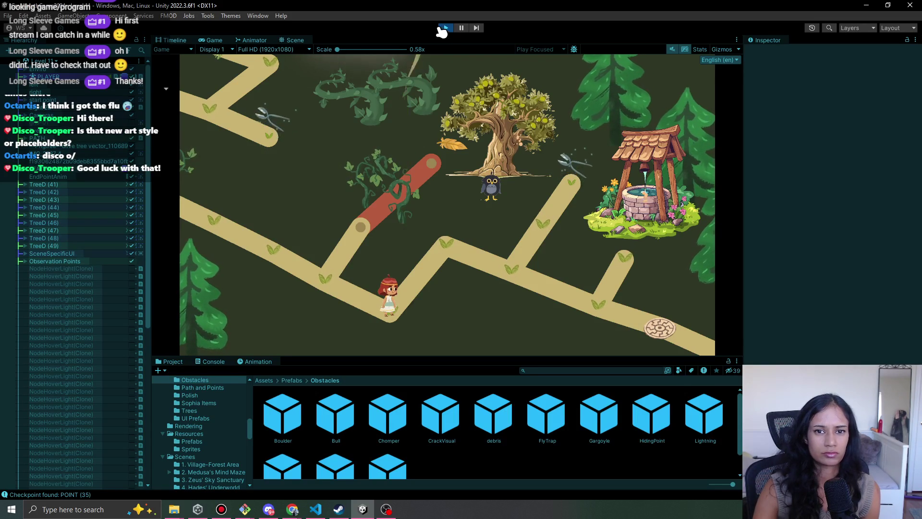
Restart the playtest, walk via the junction and well branch to the vine-blocked path, then stop.
left_click(444, 28)
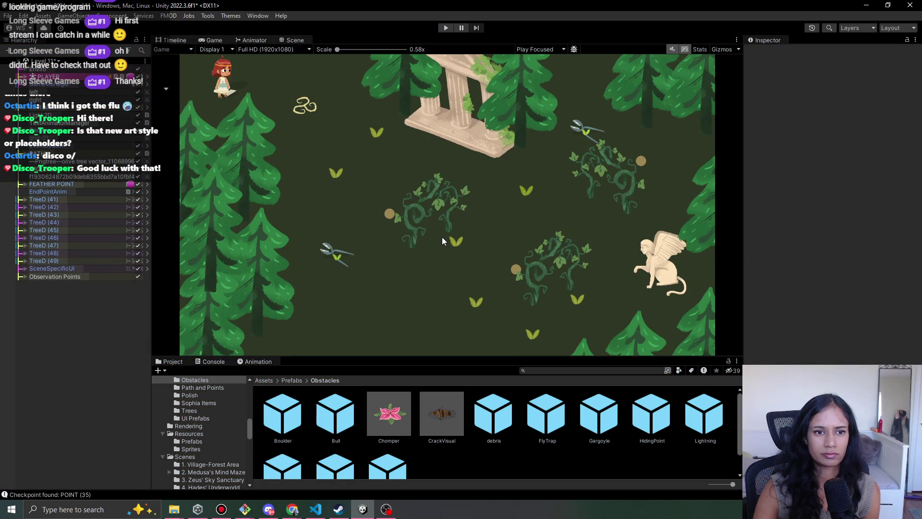
left_click(447, 28)
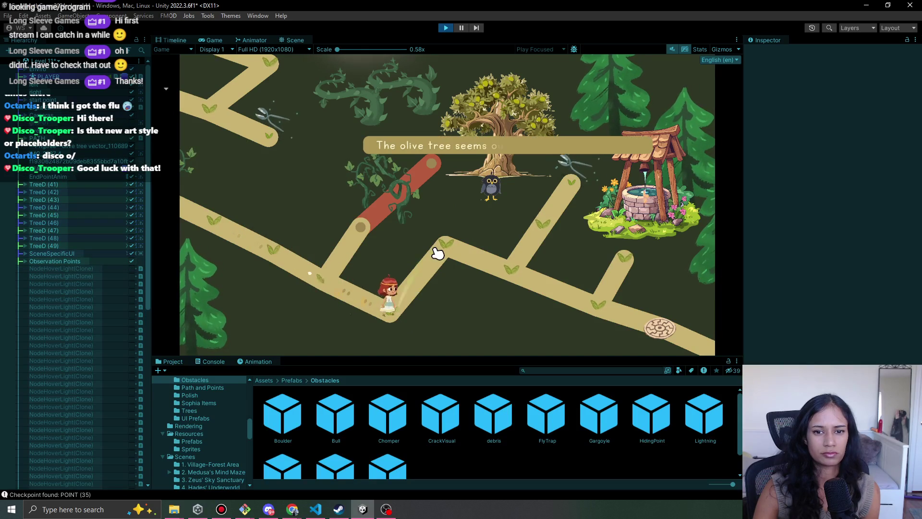
left_click(502, 266)
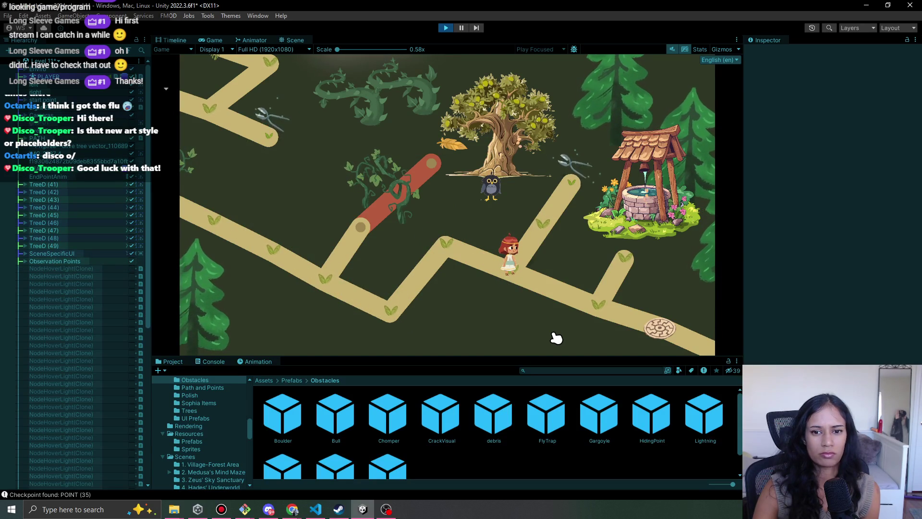
left_click(538, 234)
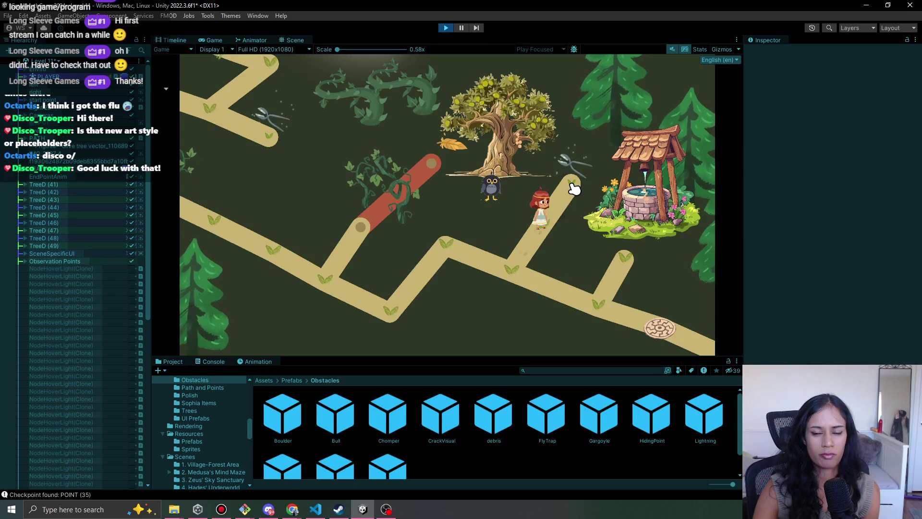
mouse_move(537, 235)
left_mouse_down()
mouse_move(514, 271)
mouse_move(442, 251)
mouse_move(406, 274)
mouse_move(384, 312)
mouse_move(339, 288)
mouse_move(350, 208)
mouse_move(360, 212)
left_mouse_up()
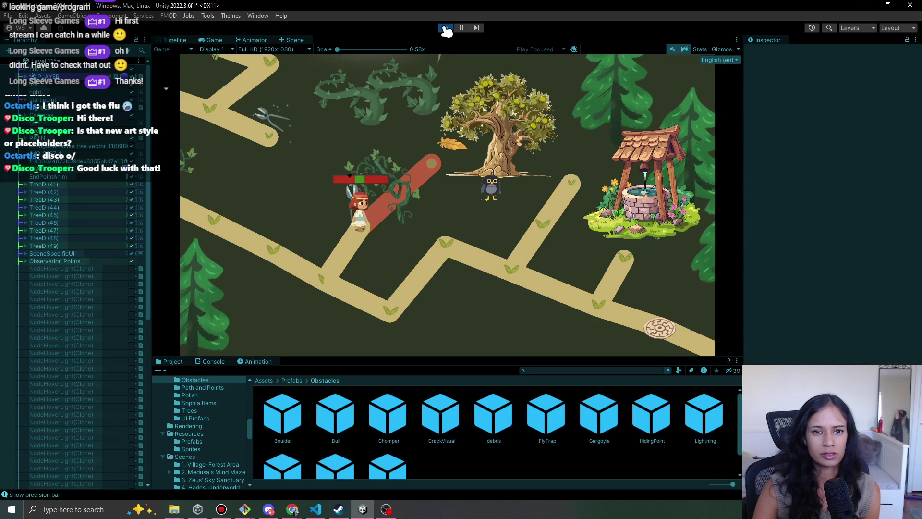
left_click(445, 27)
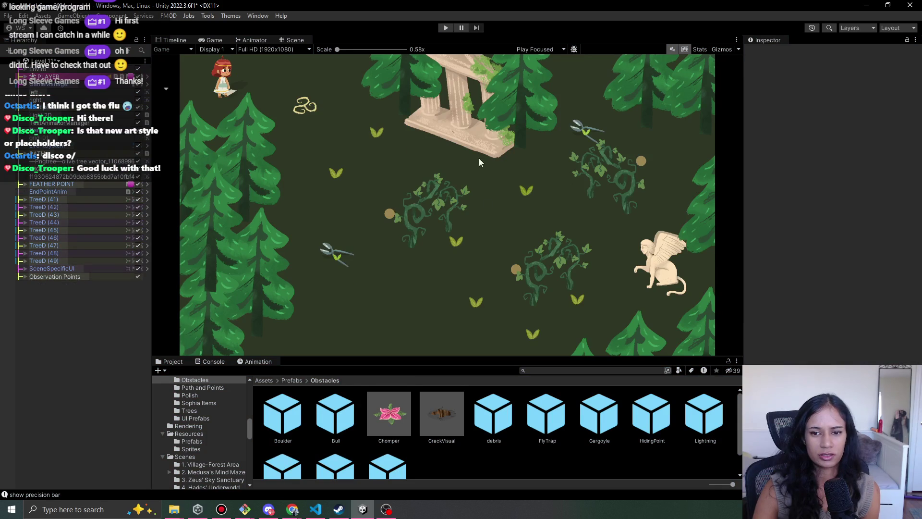
left_click(294, 39)
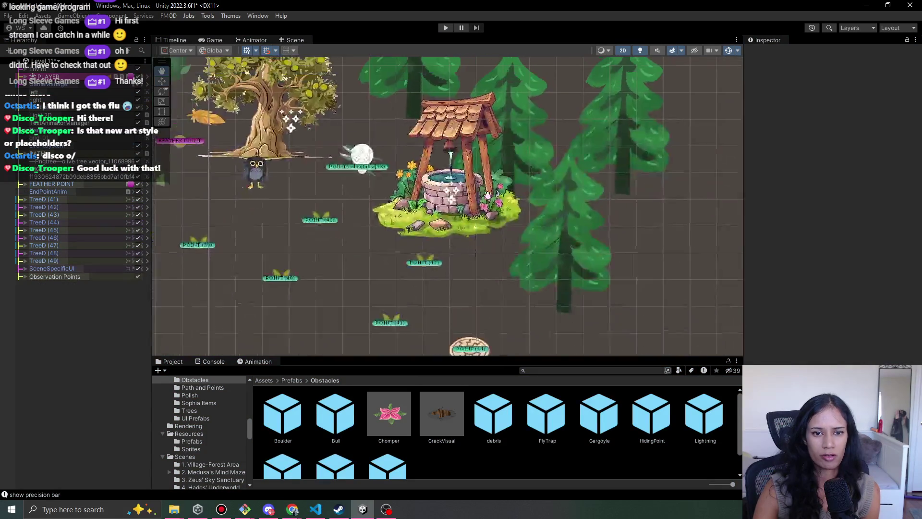
Select POINT[collectable] (3) beside the well and open its LevelCollectable.cs script in VS Code.
left_click(436, 197)
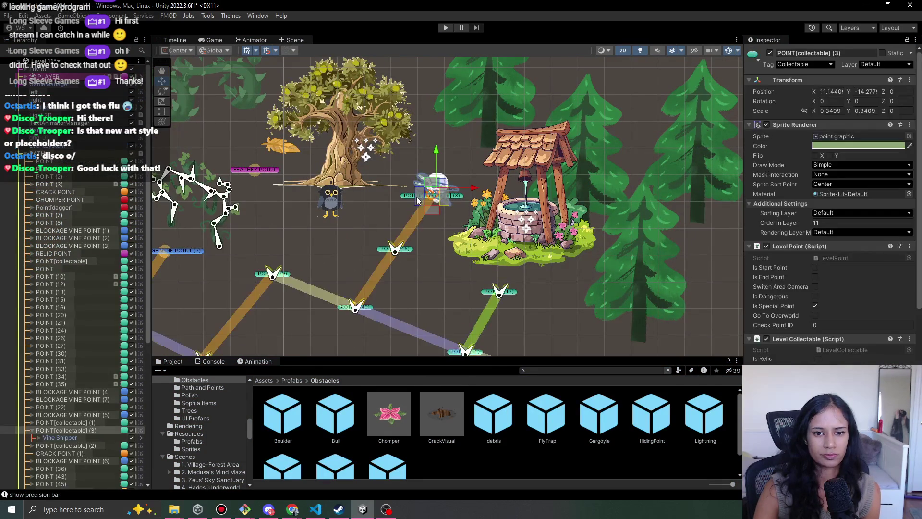
scroll(802, 350, "down", 5)
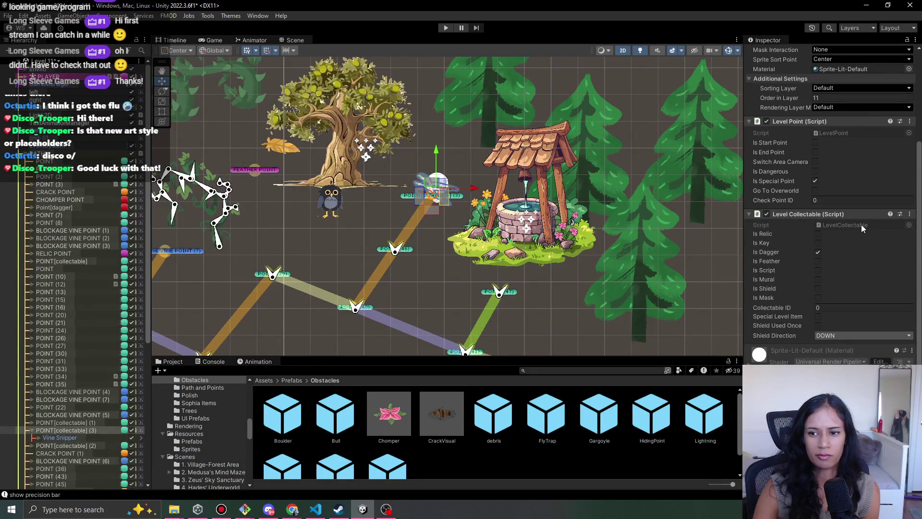
left_click(862, 223)
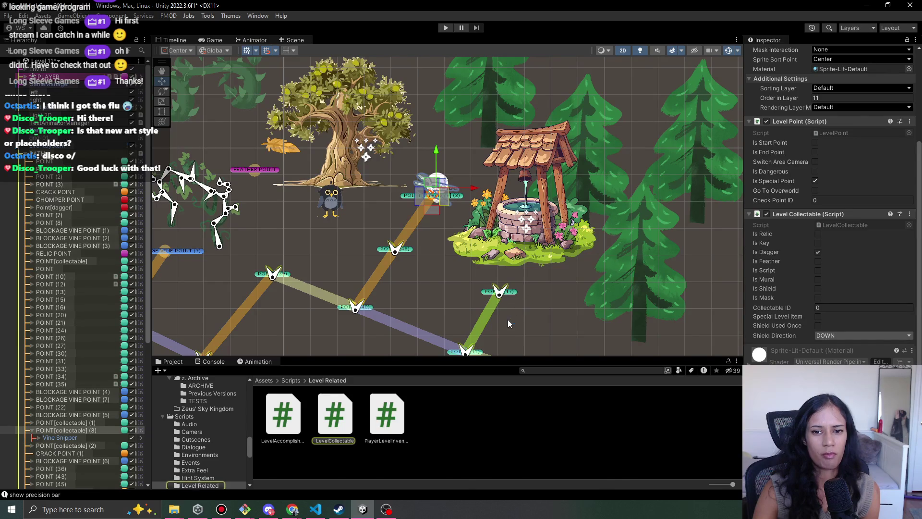
scroll(407, 300, "down", 3)
scroll(408, 300, "down", 3)
Find the shield branch's untag line and the empty line in Collect()'s dagger branch.
scroll(548, 255, "down", 12)
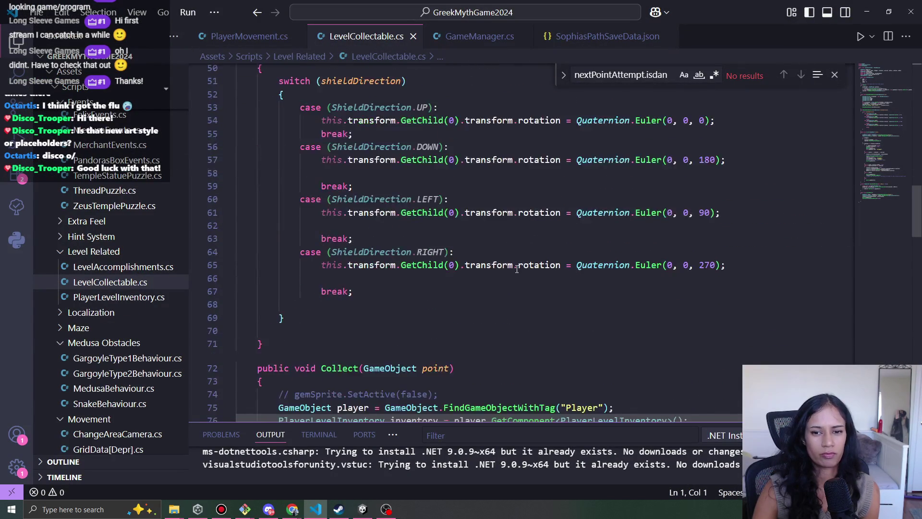
scroll(517, 269, "down", 7)
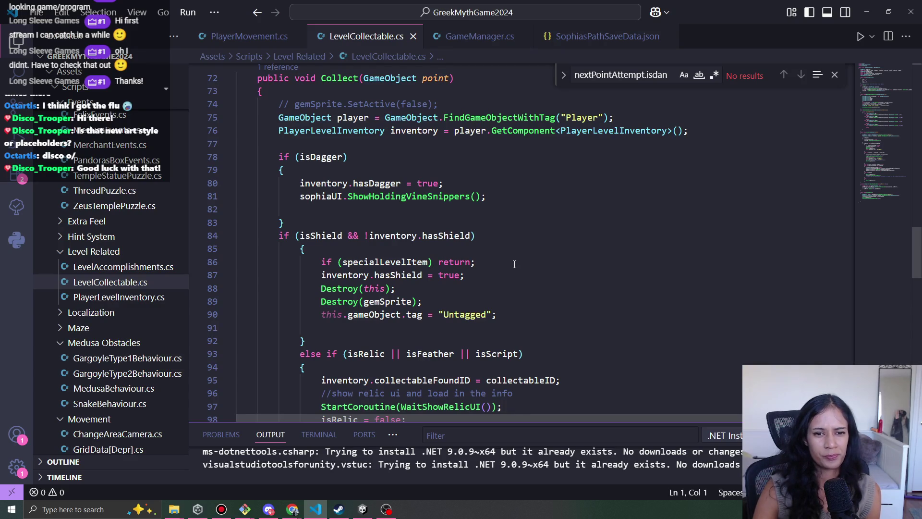
scroll(378, 189, "down", 4)
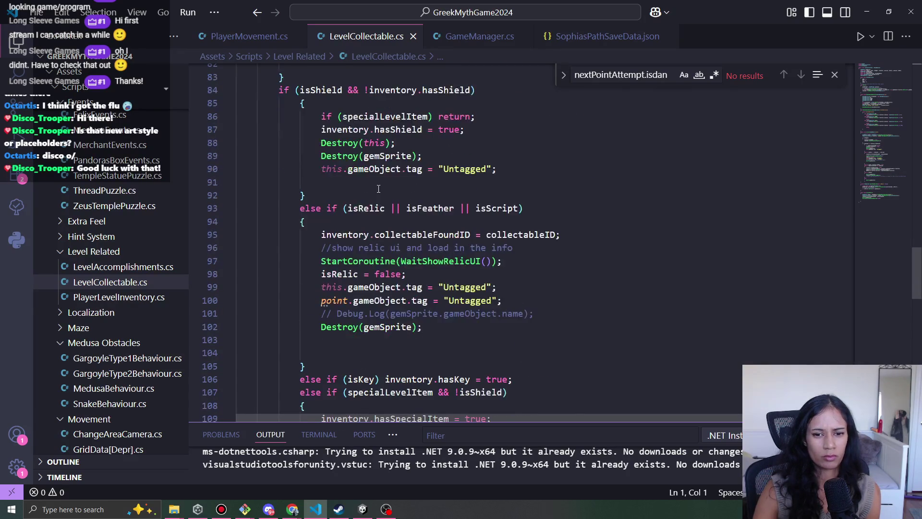
left_click(402, 170)
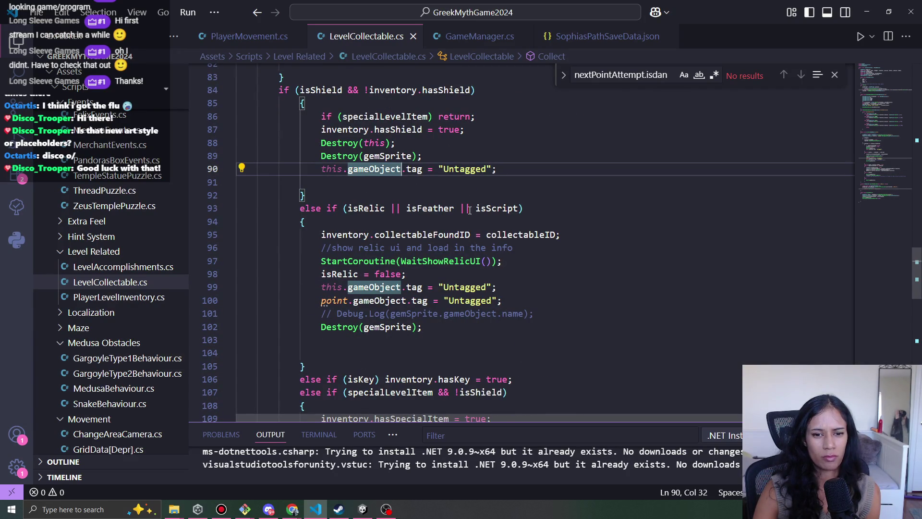
scroll(469, 210, "up", 2)
left_click_drag(496, 241, 322, 241)
key("ctrl+c")
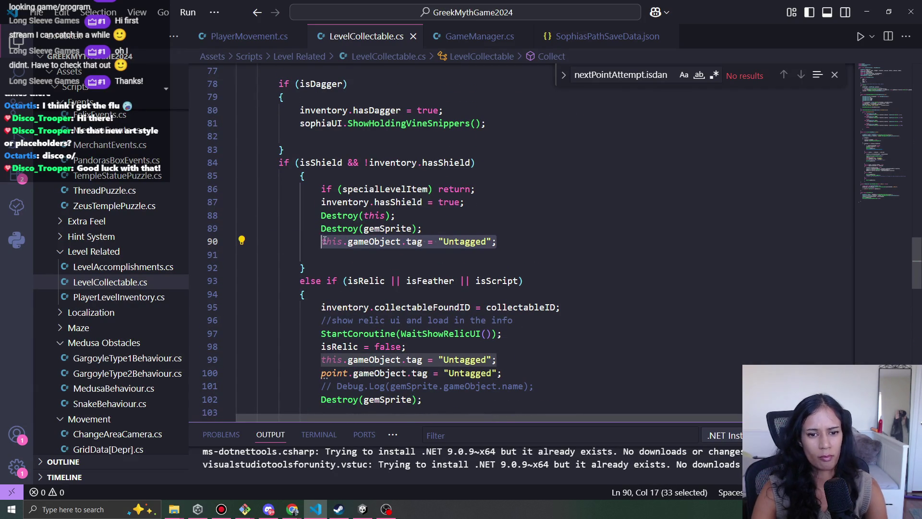
scroll(432, 214, "up", 2)
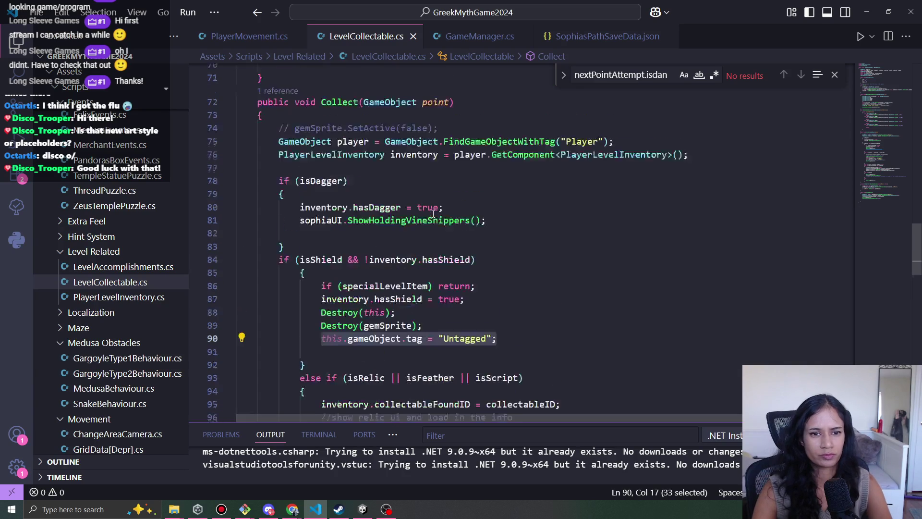
left_click(468, 232)
left_click(440, 221, "ctrl")
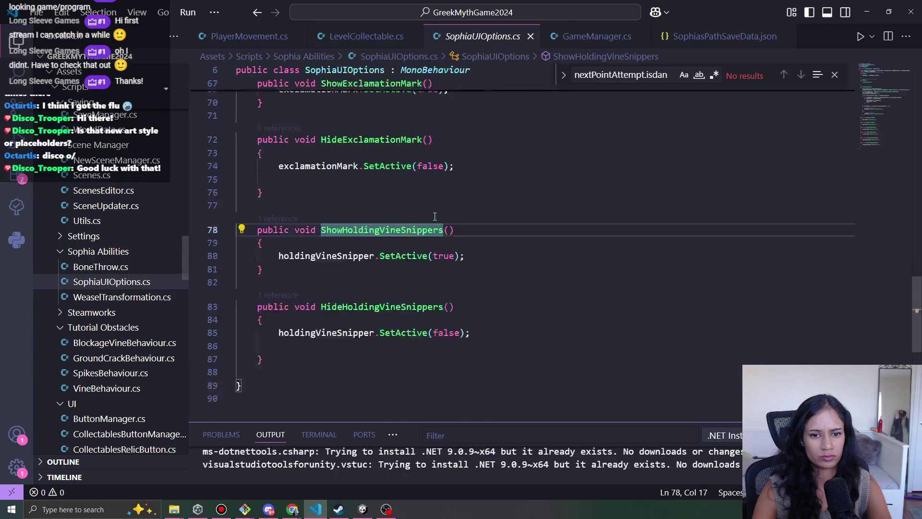
key("alt+Left")
Paste gameObject.tag = "Untagged"; into the isDagger branch, indented and without the this. prefix.
key("ctrl+v")
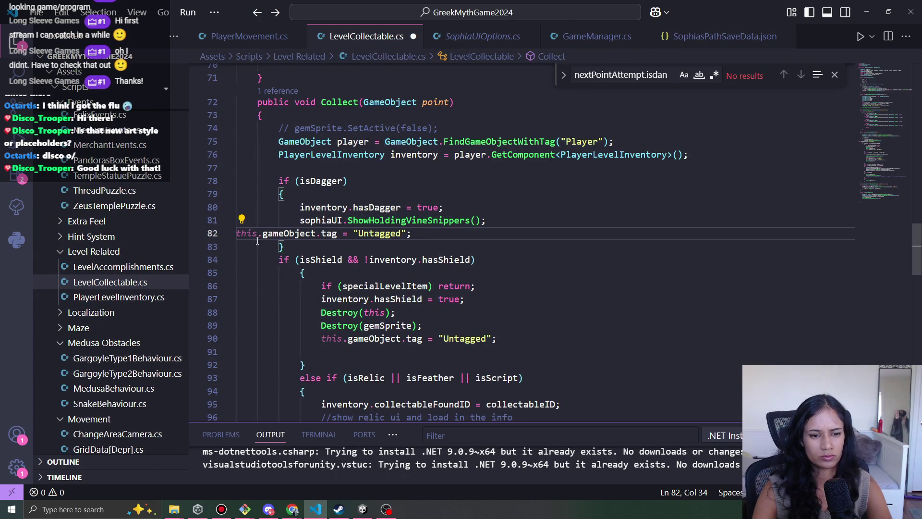
key("Tab")
key("Tab")
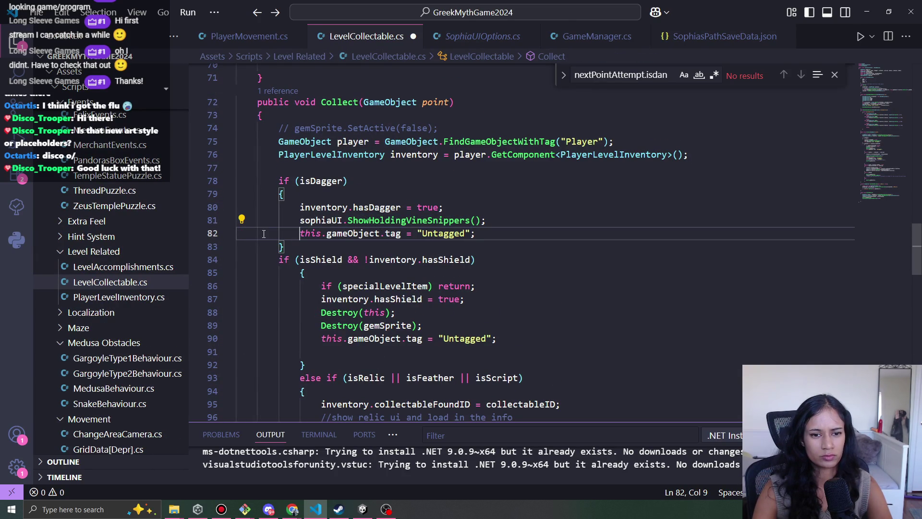
left_click(375, 248)
double_click(317, 233)
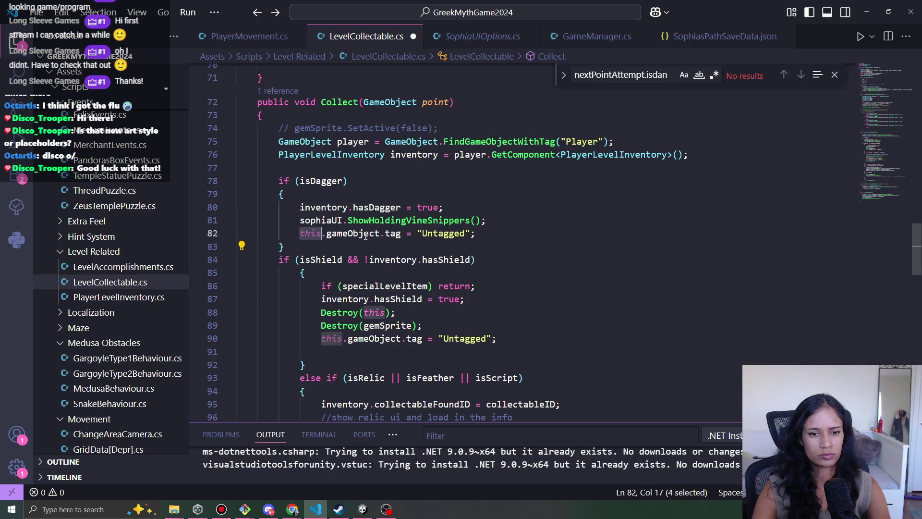
key("Delete")
key("Delete")
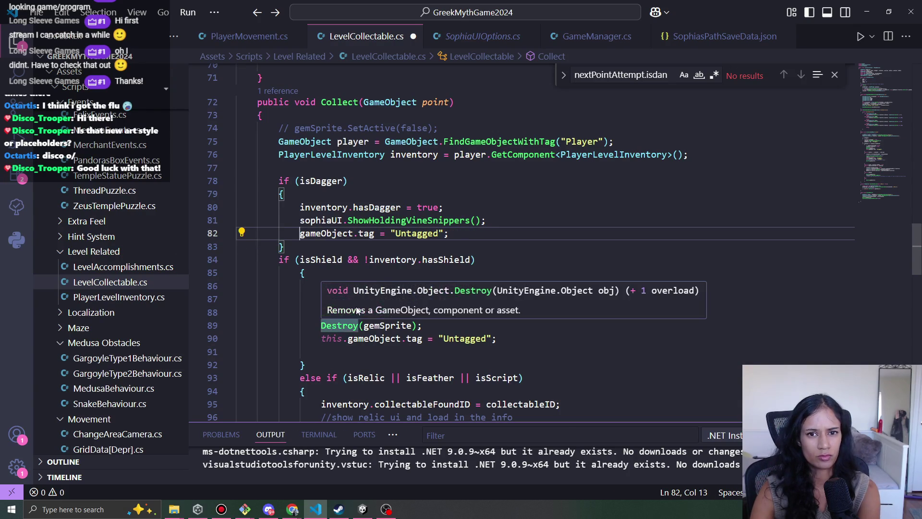
Remove the redundant this. prefix from the shield and relic branch untag lines.
double_click(331, 338)
key("Delete")
key("Delete")
scroll(404, 321, "down", 3)
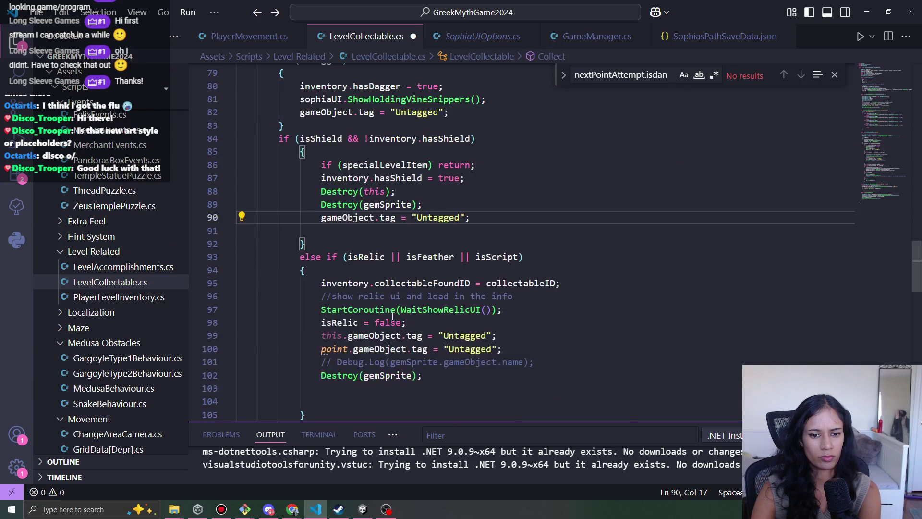
scroll(403, 322, "down", 3)
double_click(331, 238)
key("Delete")
key("Delete")
Copy Destroy(this); from the shield branch and paste it below the dagger branch's untag line.
left_click(461, 288)
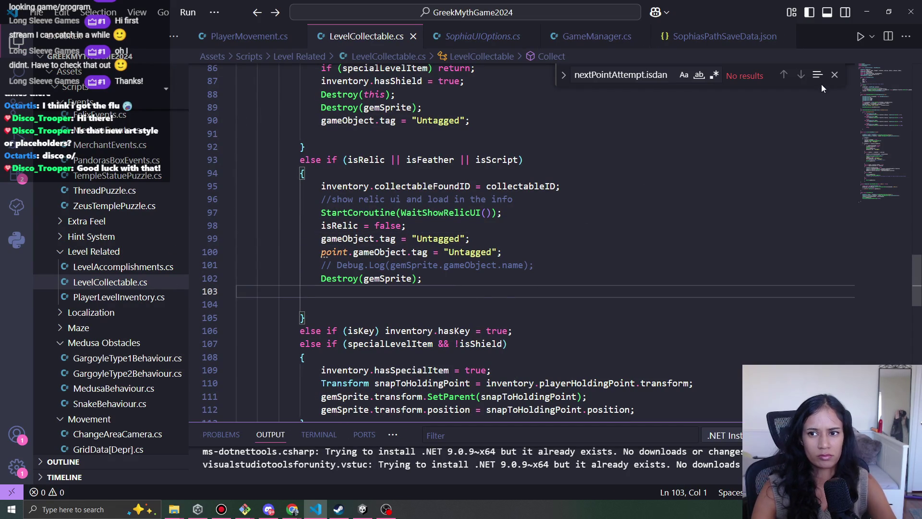
left_click(834, 75)
scroll(462, 239, "up", 6)
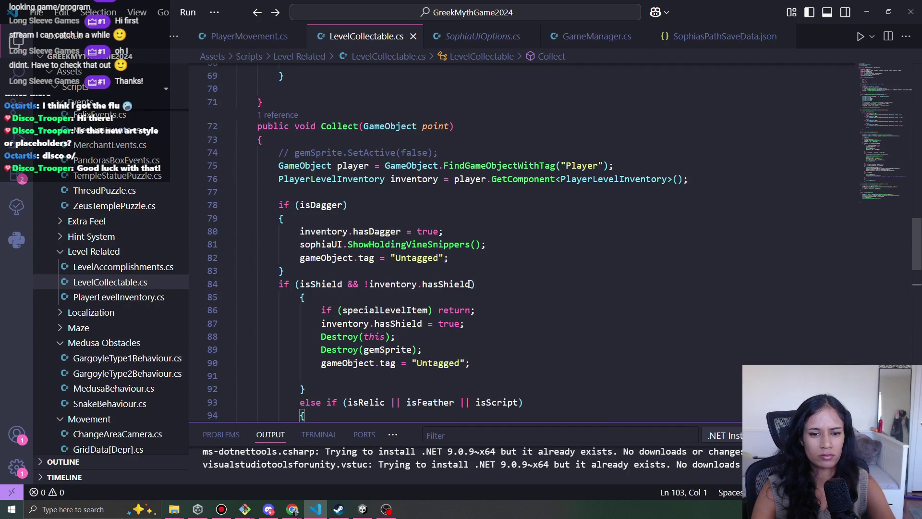
scroll(441, 260, "down", 3)
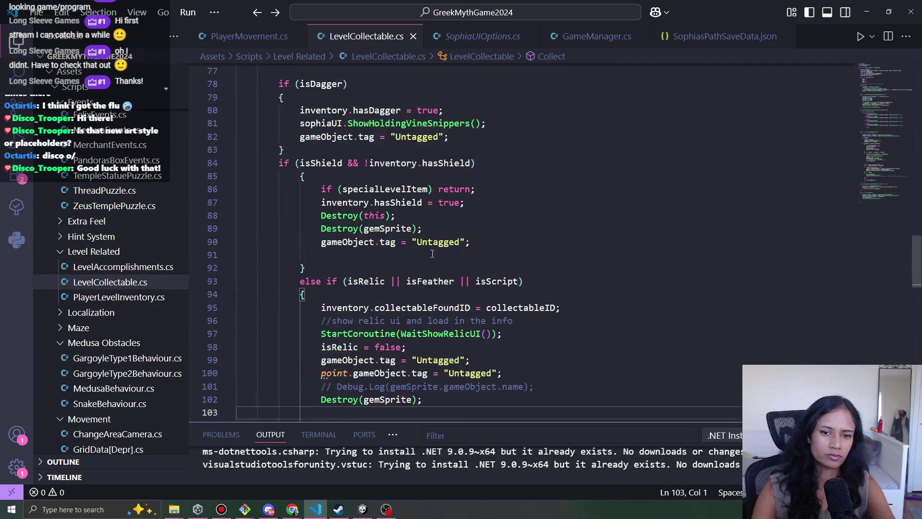
left_click_drag(395, 216, 326, 215)
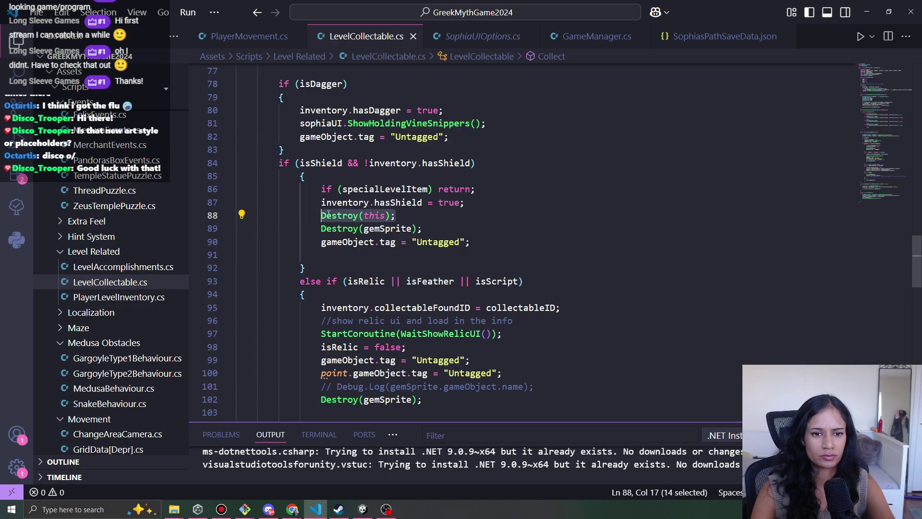
key("ctrl+c")
left_click(463, 128)
left_click(463, 137)
key("Return")
key("ctrl+v")
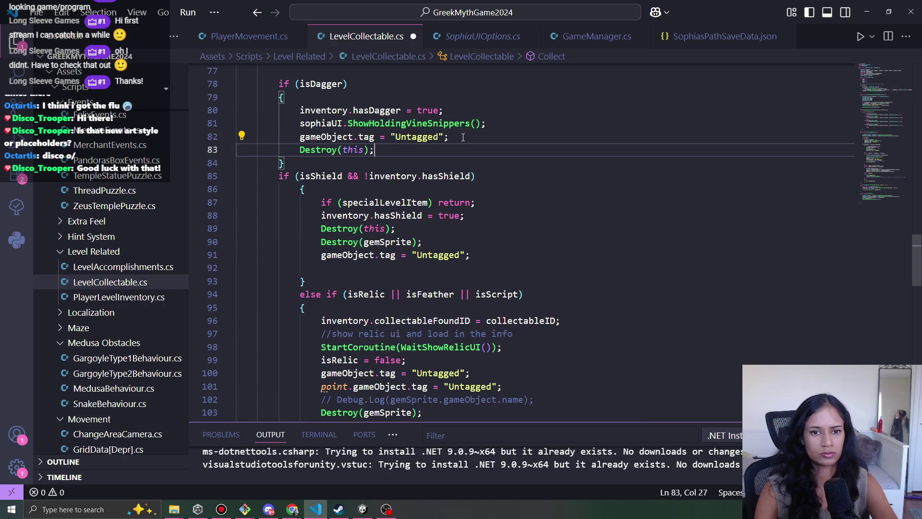
left_click(870, 7)
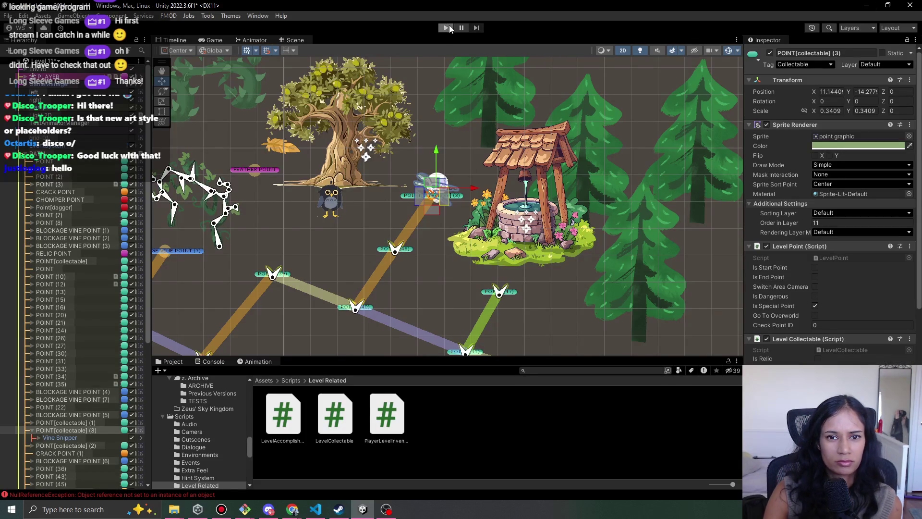
Playtest Level 11, walking past the olive tree and well to collect the vine snippers, then stop.
key("ctrl+p")
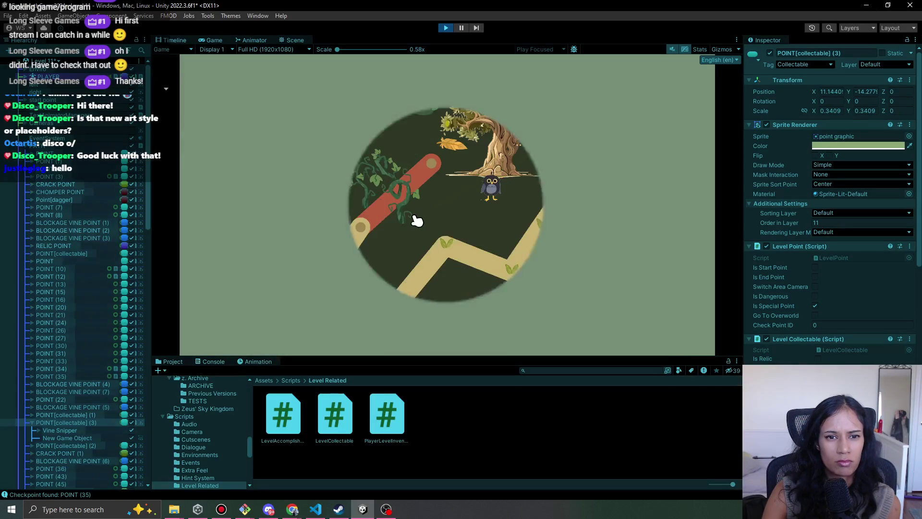
mouse_move(273, 257)
left_mouse_down()
mouse_move(381, 319)
mouse_move(454, 158)
left_mouse_up()
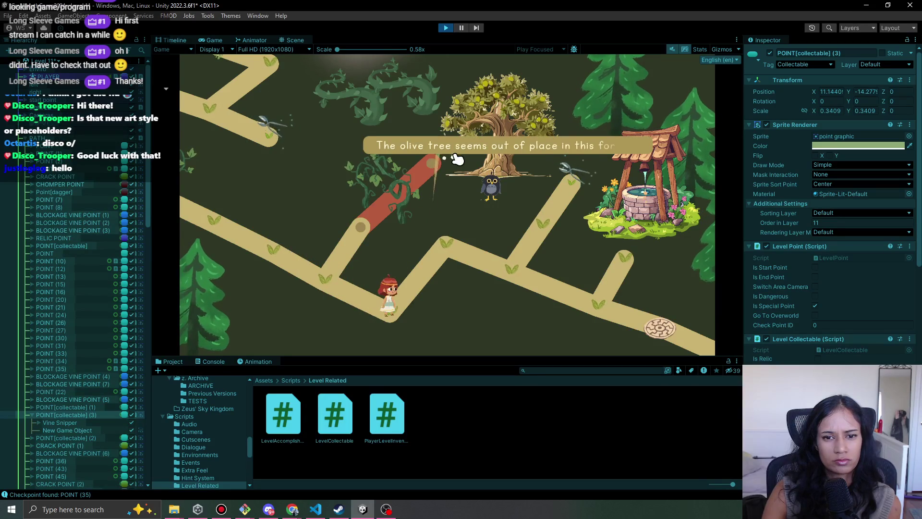
mouse_move(449, 261)
left_mouse_down()
mouse_move(525, 278)
mouse_move(551, 221)
left_mouse_up()
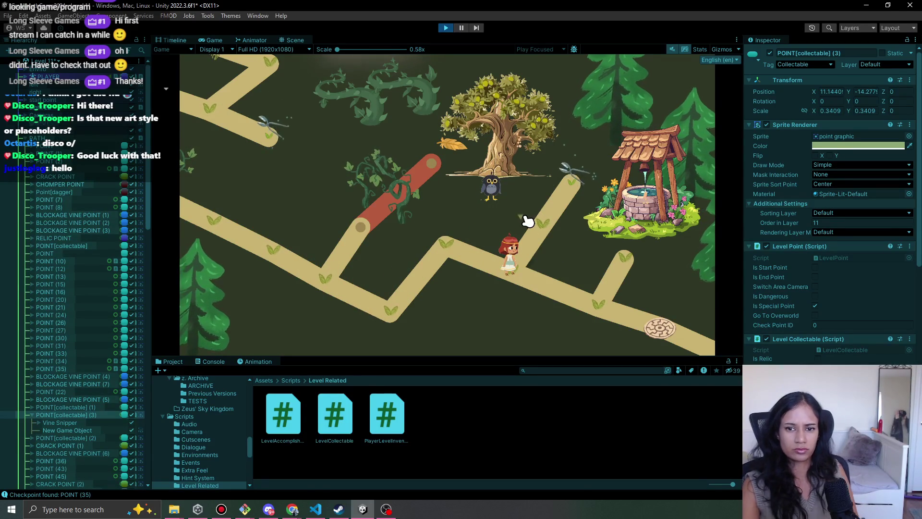
mouse_move(528, 210)
left_mouse_down()
mouse_move(557, 232)
mouse_move(539, 220)
mouse_move(578, 184)
left_mouse_up()
left_click_drag(544, 214, 499, 282)
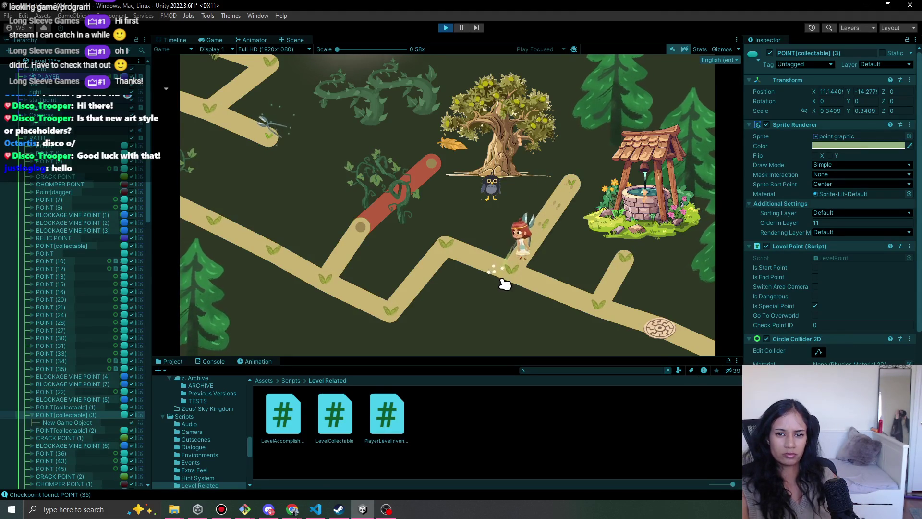
mouse_move(450, 255)
left_mouse_down()
mouse_move(331, 341)
mouse_move(336, 270)
mouse_move(329, 285)
left_mouse_up()
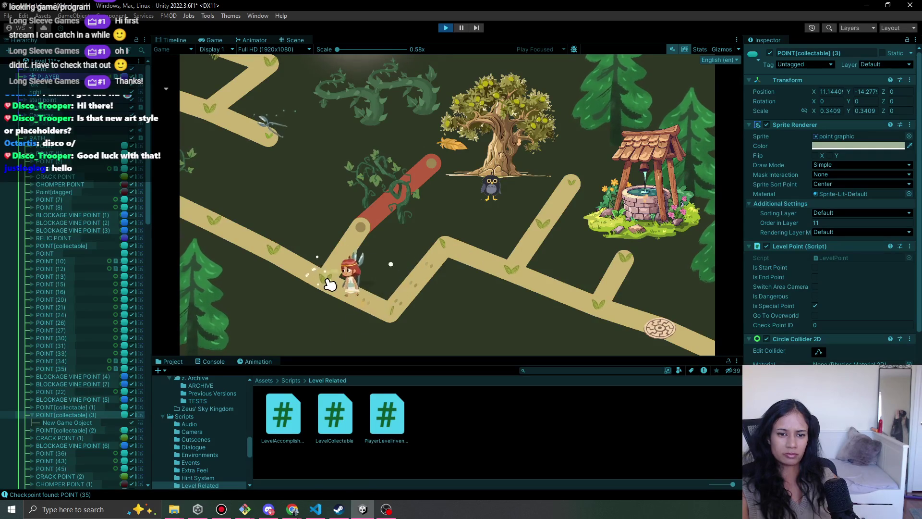
mouse_move(376, 212)
left_mouse_down()
mouse_move(372, 228)
mouse_move(362, 222)
mouse_move(336, 247)
mouse_move(357, 302)
mouse_move(395, 319)
mouse_move(443, 219)
mouse_move(446, 257)
mouse_move(494, 274)
mouse_move(539, 233)
mouse_move(557, 178)
mouse_move(571, 186)
left_mouse_up()
mouse_move(527, 166)
left_mouse_down()
mouse_move(545, 233)
mouse_move(488, 291)
left_mouse_up()
left_click(452, 28)
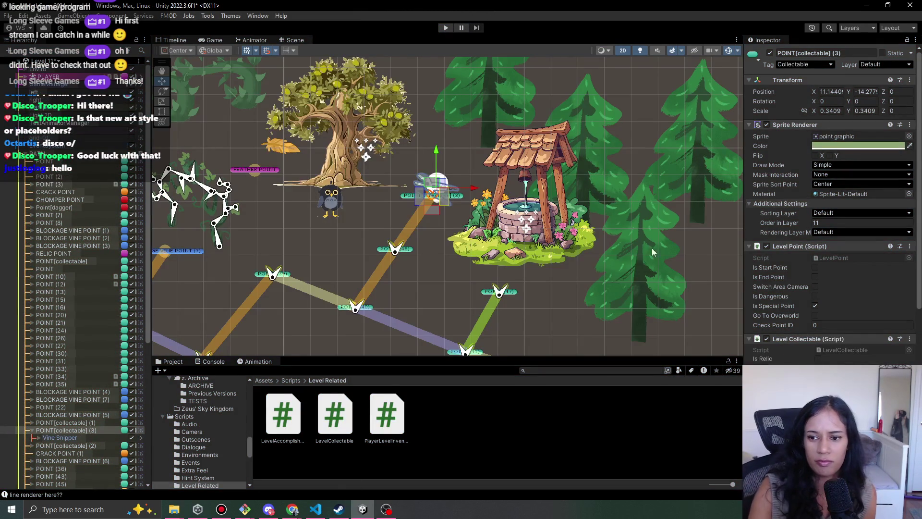
Recheck the Level Collectable component in the Inspector and its script in VS Code.
scroll(831, 201, "down", 5)
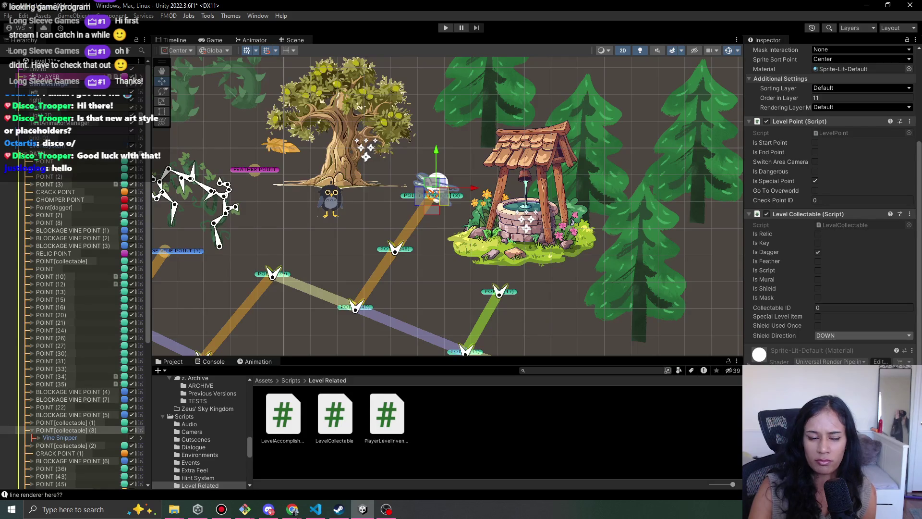
left_click(315, 509)
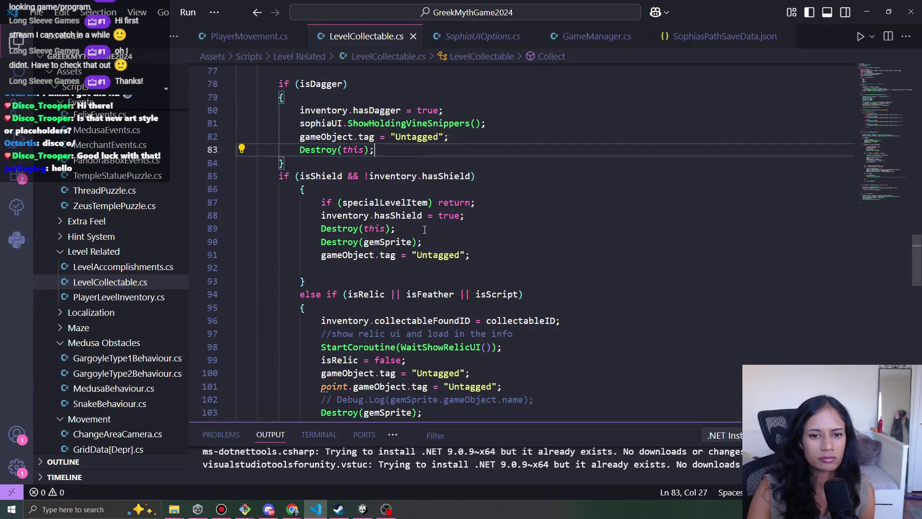
scroll(426, 222, "down", 1)
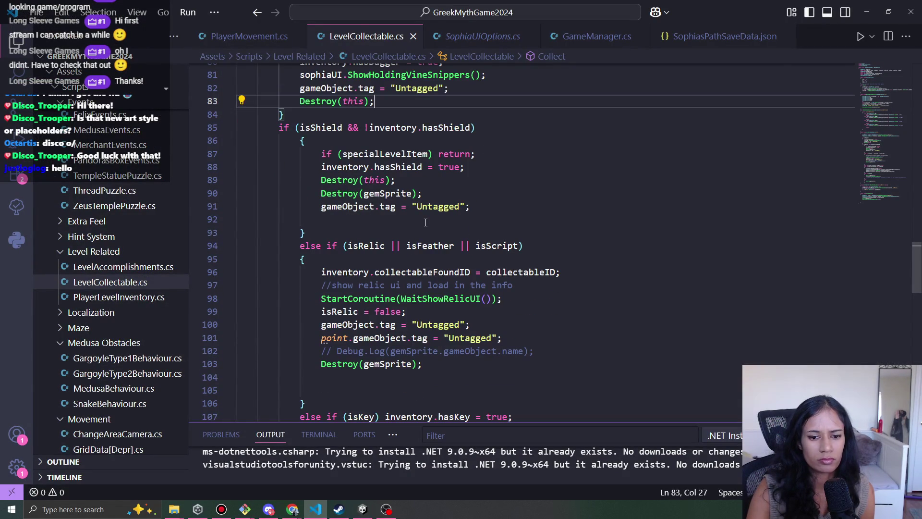
scroll(425, 222, "up", 2)
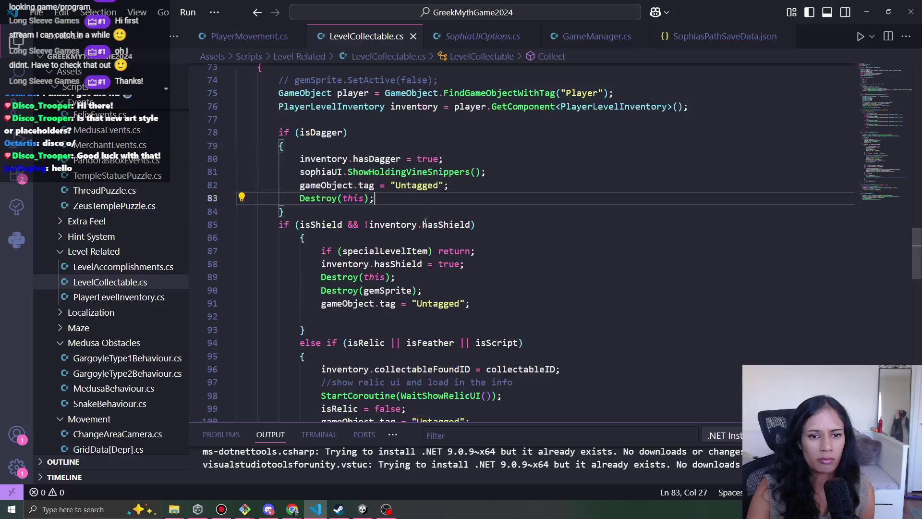
Minimise VS Code and bring up the Pomofocus task list in Chrome.
left_click(867, 12)
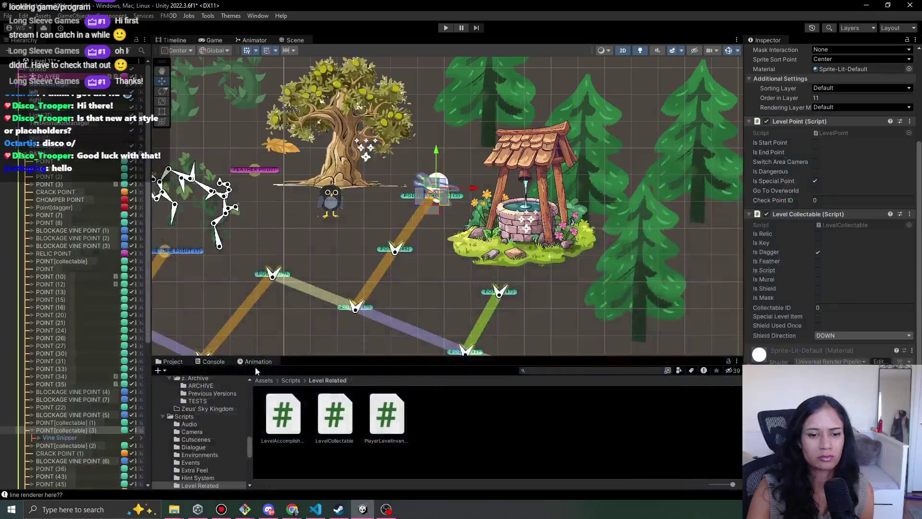
mouse_move(293, 509)
left_click(240, 461)
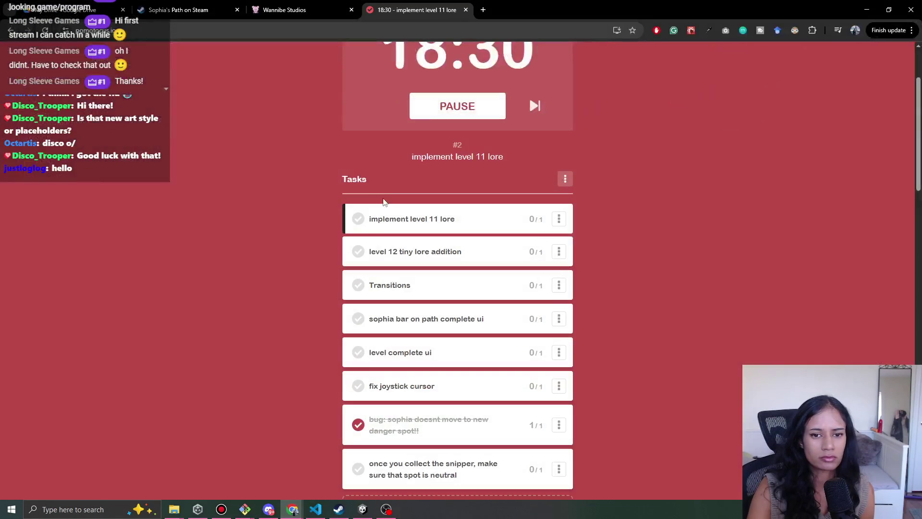
Mark the 'once you collect the snipper' task done in Pomofocus, then minimise Chrome.
left_click(359, 466)
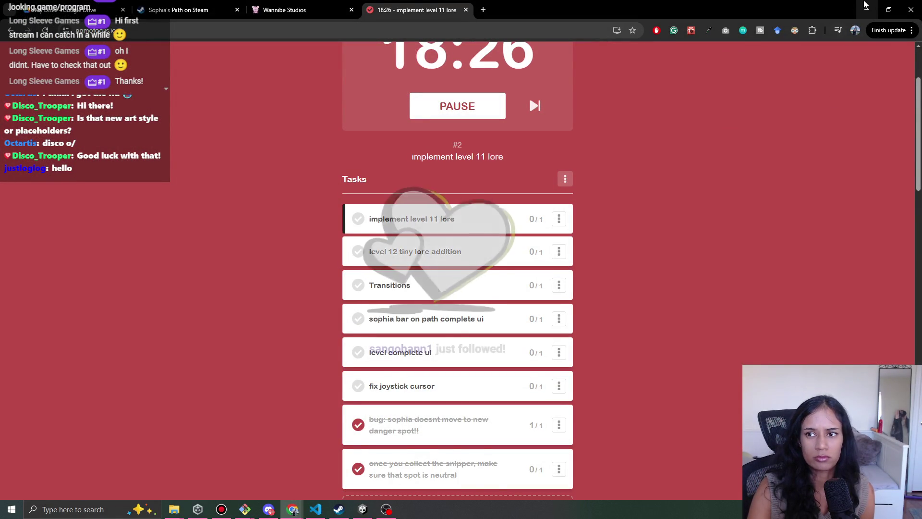
scroll(770, 153, "up", 3)
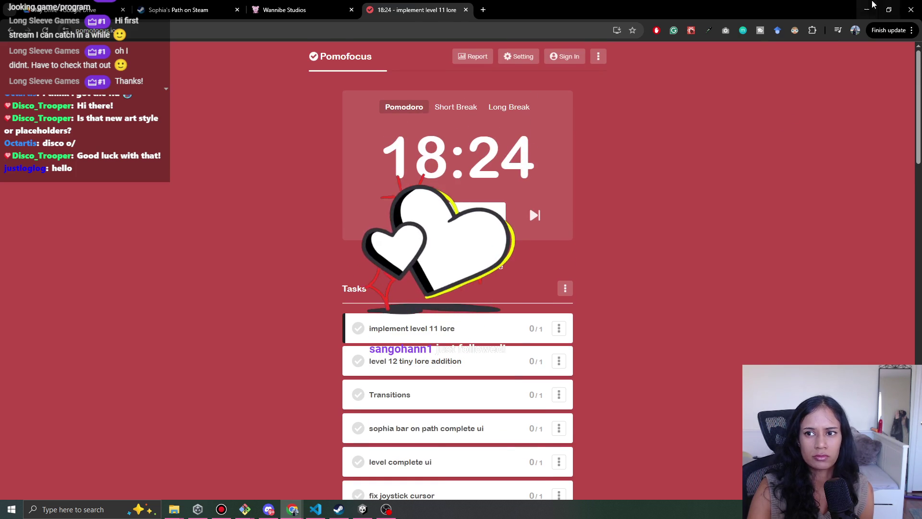
left_click(874, 6)
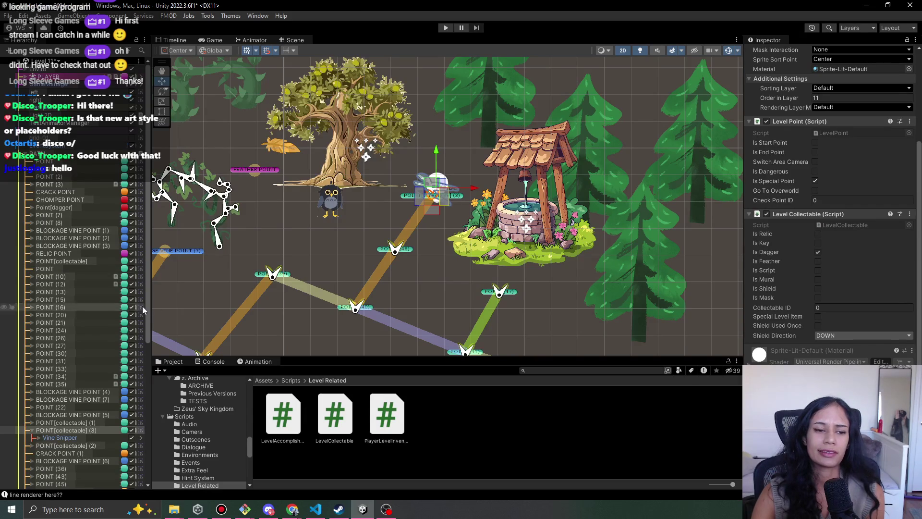
left_click_drag(151, 307, 147, 307)
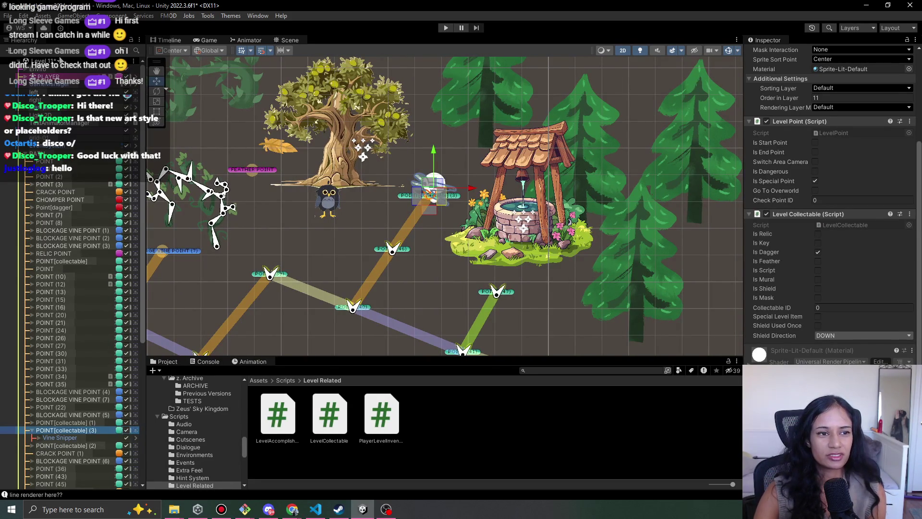
left_click(60, 59)
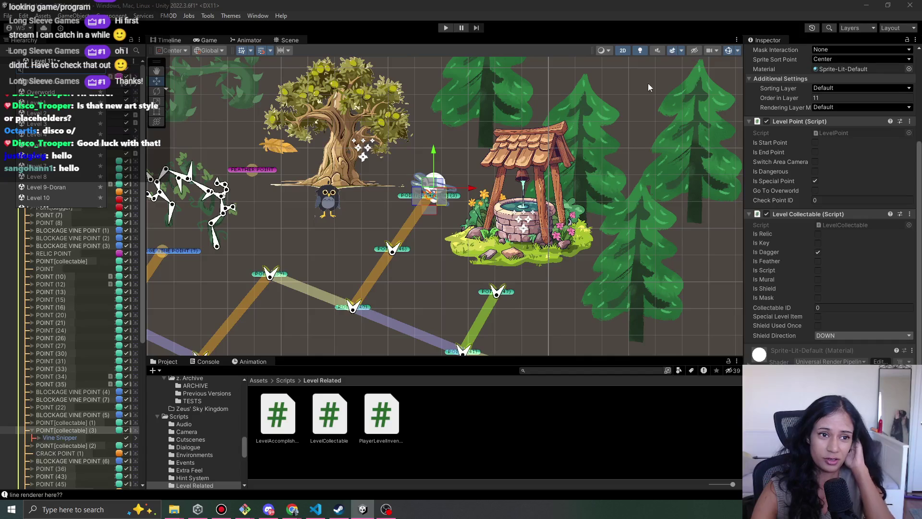
left_click(111, 25)
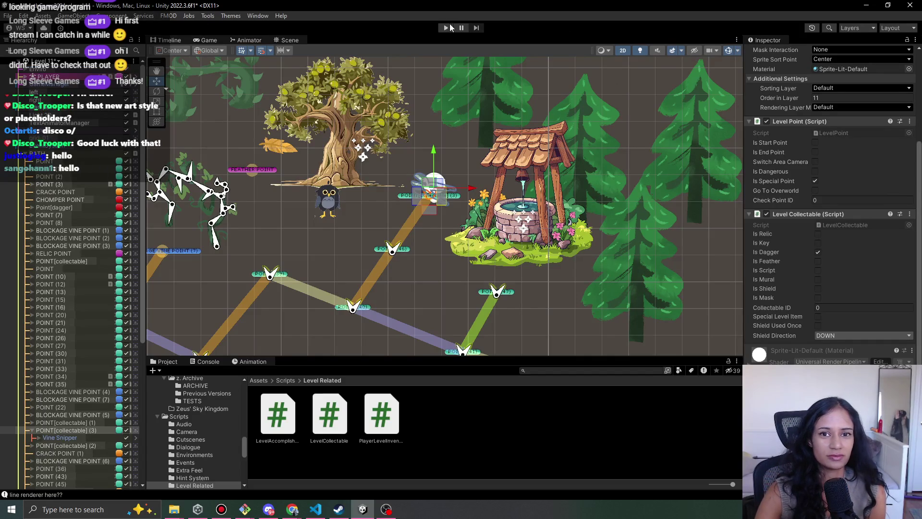
left_click(444, 28)
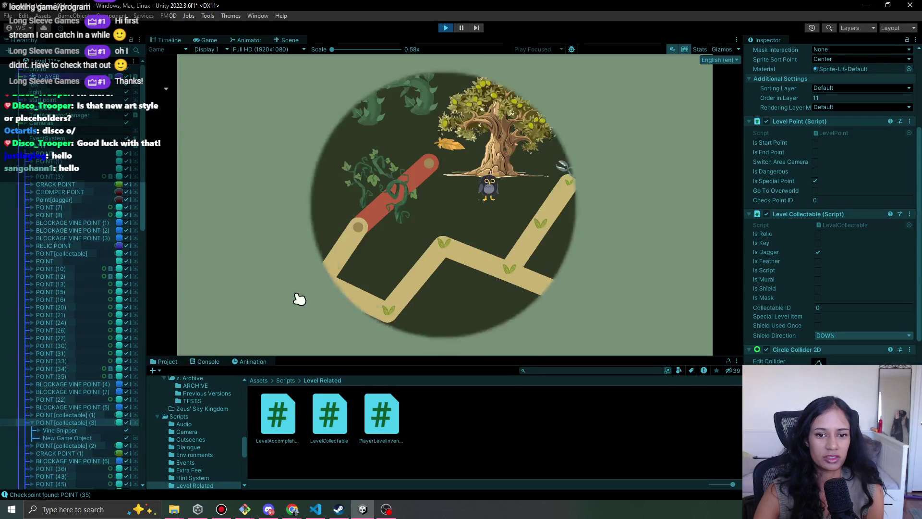
left_click(308, 288)
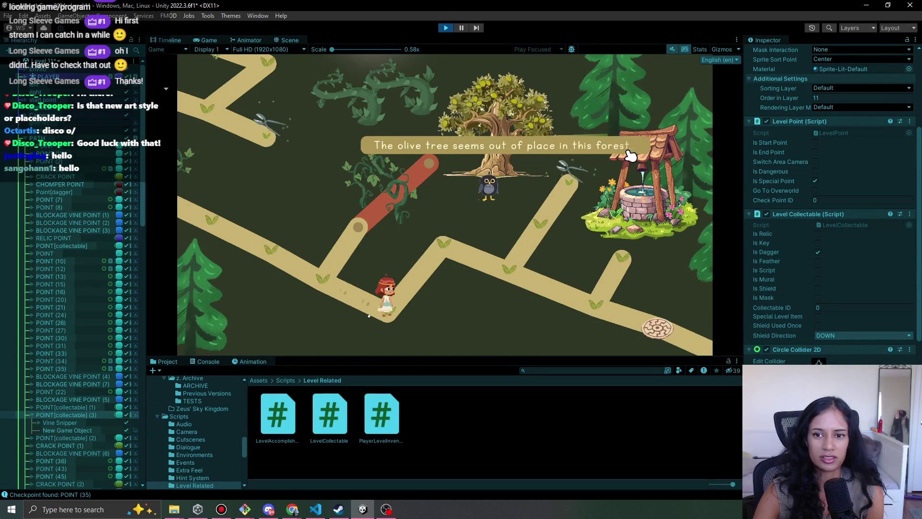
left_click(629, 155)
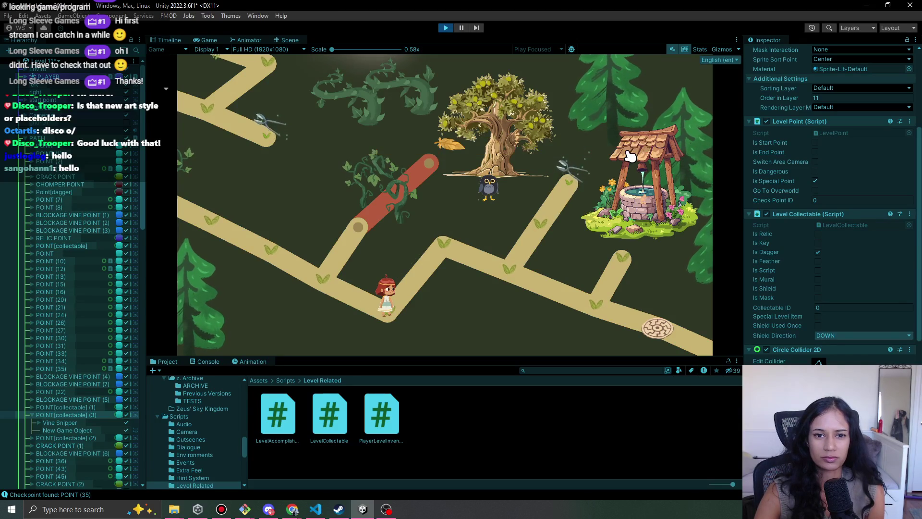
left_click(445, 28)
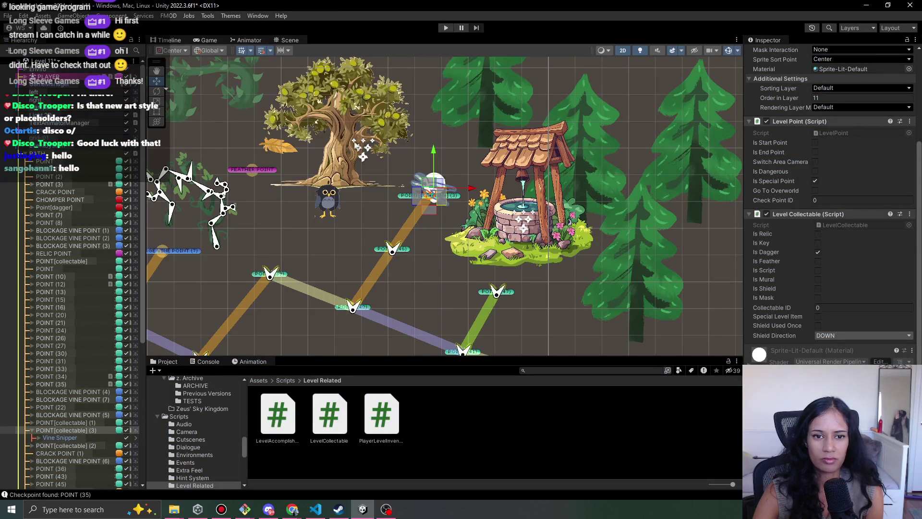
Undo a stray particle move, place the OliveTree observation point on the vines, and press Play.
left_click(369, 149)
left_click_drag(368, 149, 205, 78)
key("ctrl+z")
key("ctrl+z")
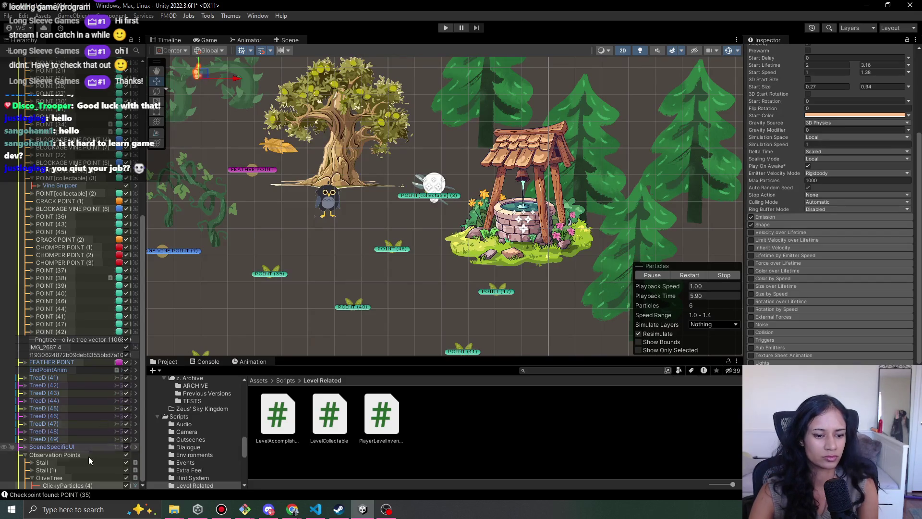
mouse_move(433, 192)
left_mouse_down()
mouse_move(550, 268)
mouse_move(345, 173)
left_mouse_up()
left_click(444, 28)
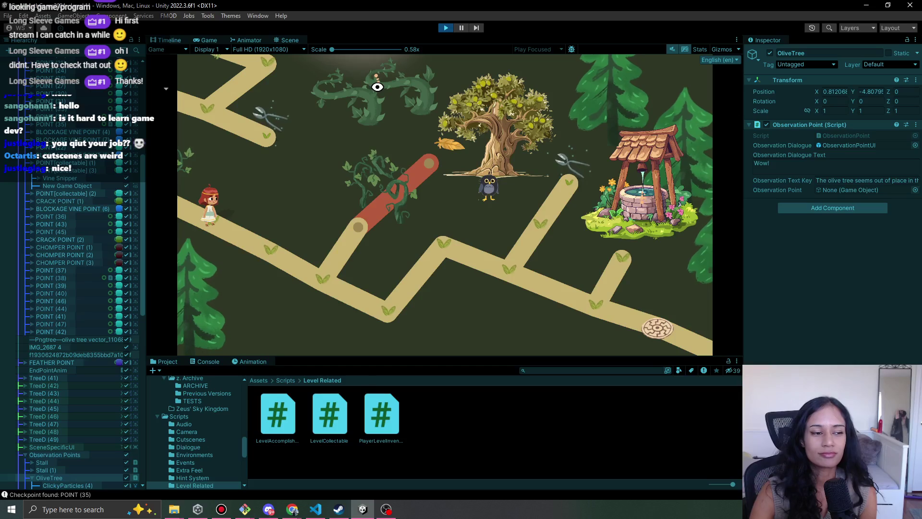
Trigger the olive tree observation line and walk the girl between the valley corner and red log.
left_click(381, 84)
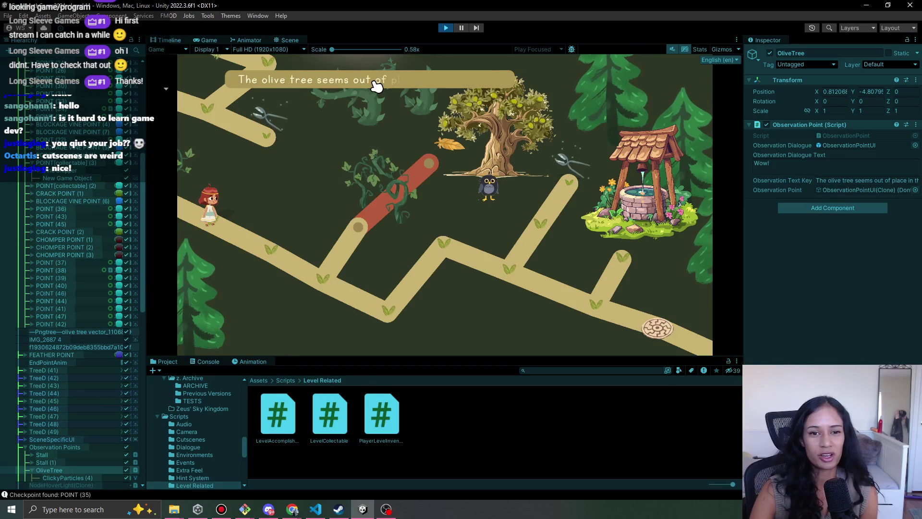
left_click(287, 269)
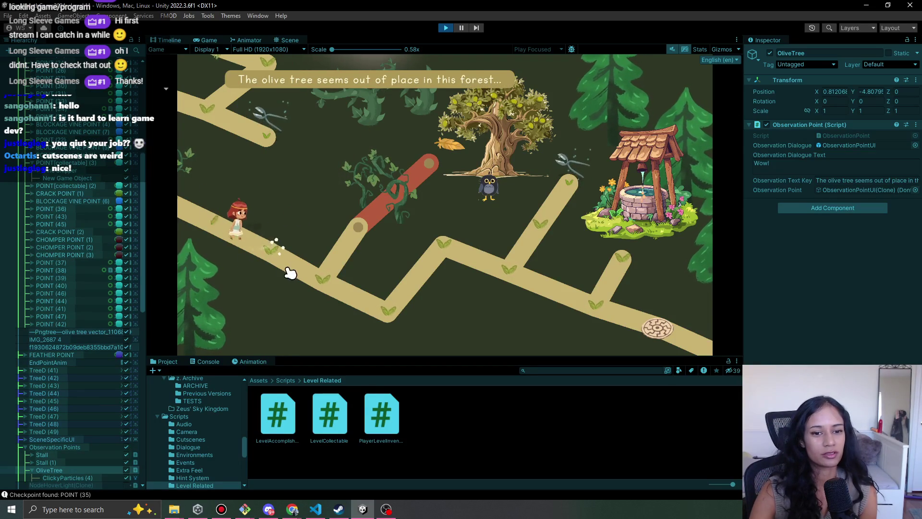
left_click(390, 308)
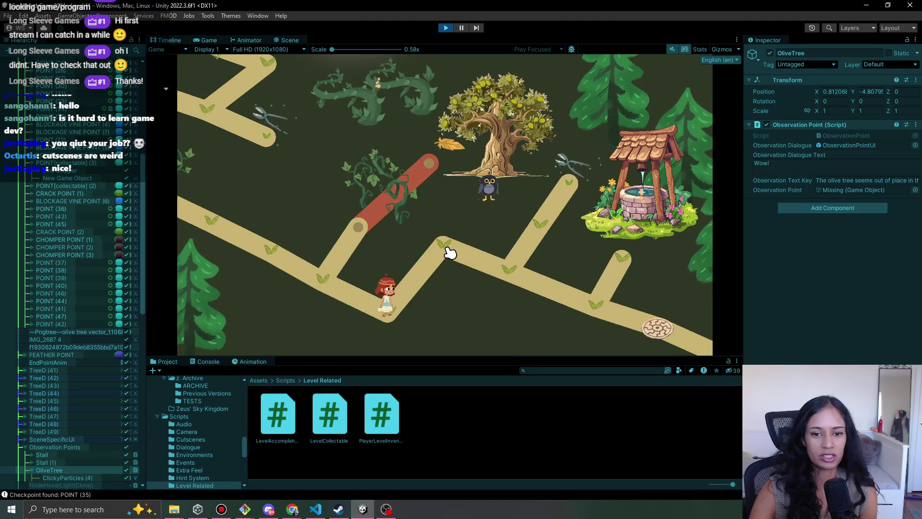
left_click(450, 253)
left_click(391, 310)
left_click(331, 279)
left_click(356, 235)
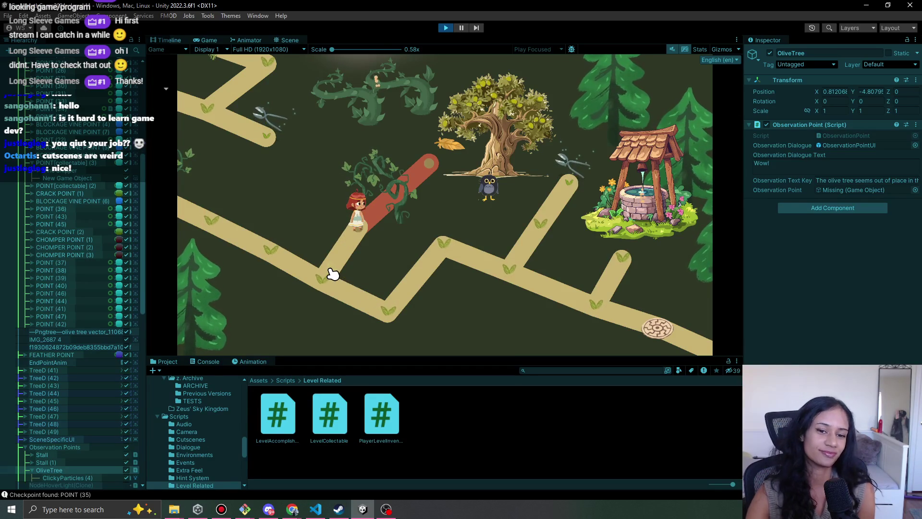
left_click(326, 285)
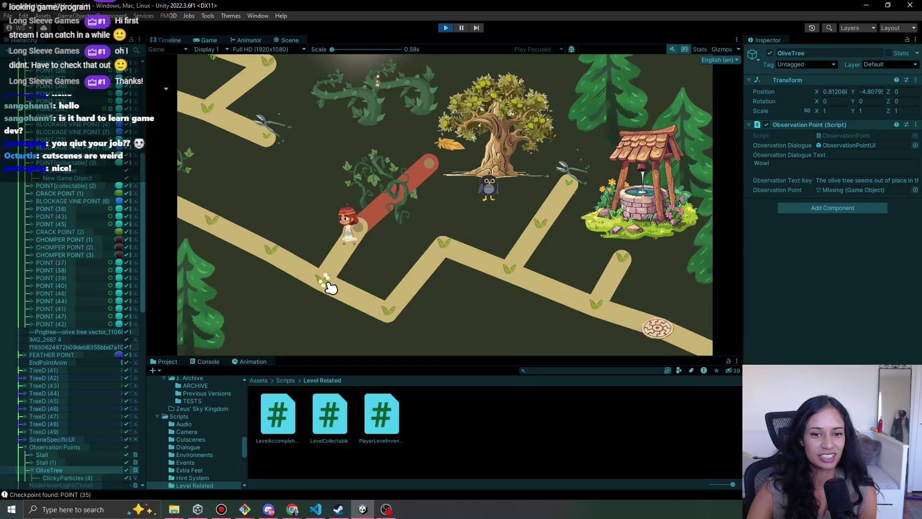
left_click(388, 315)
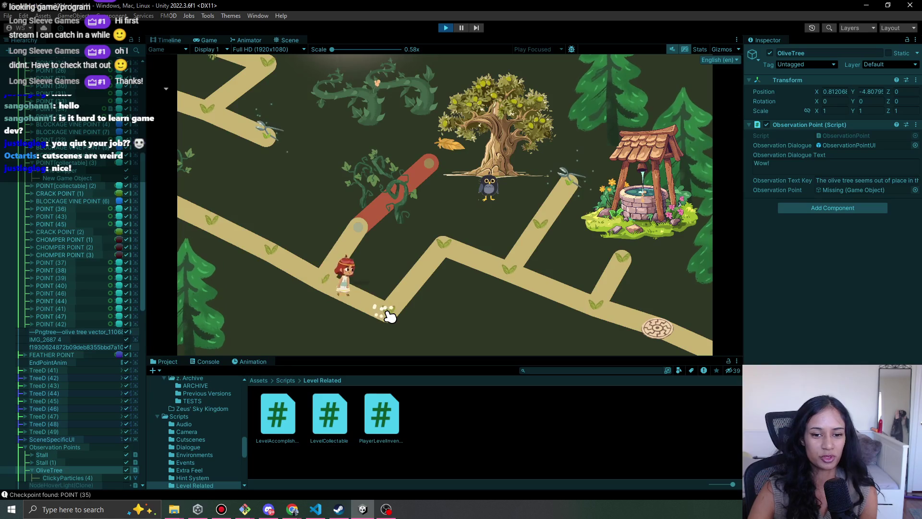
left_click(439, 240)
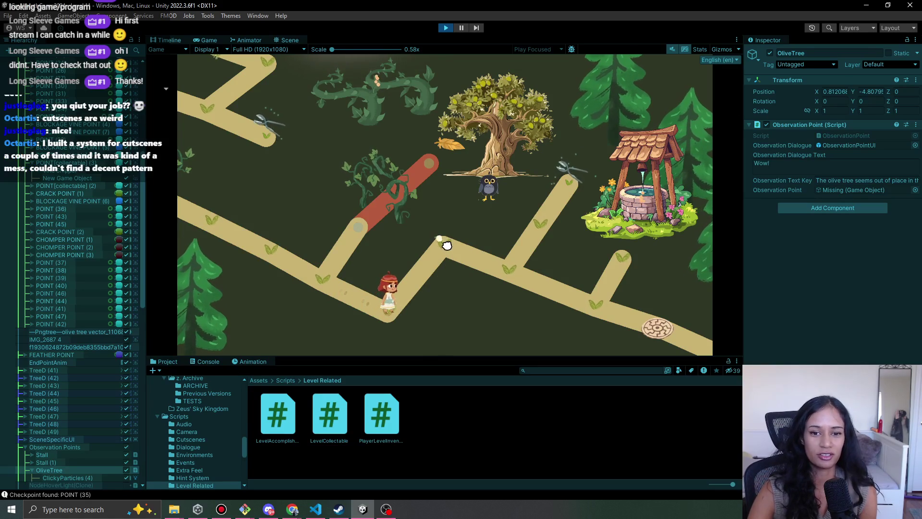
Walk the girl up the right branch, back left, and finally to the red vine's lower end.
left_click(515, 275)
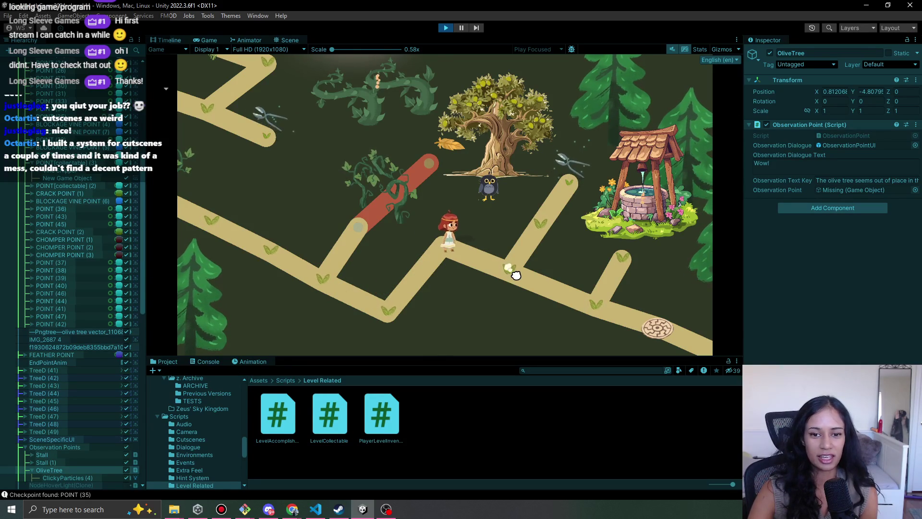
left_click(539, 232)
left_click(512, 268)
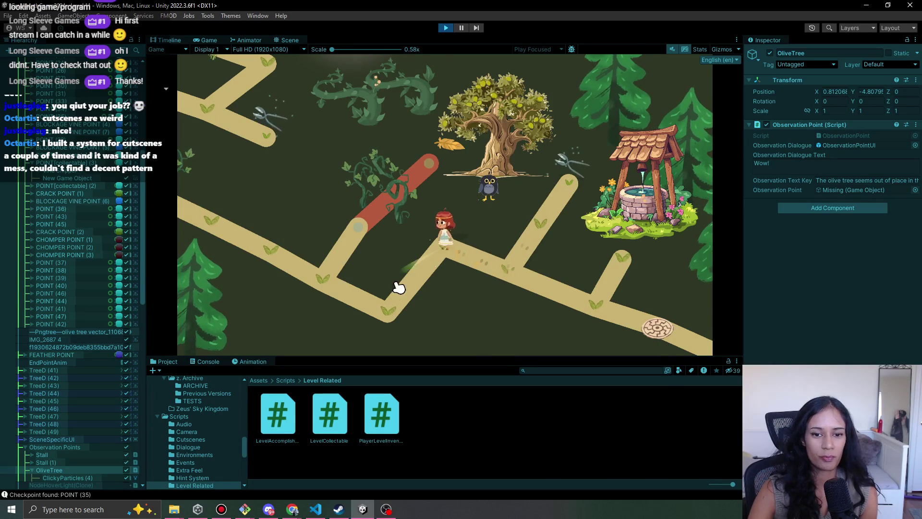
left_click(322, 279)
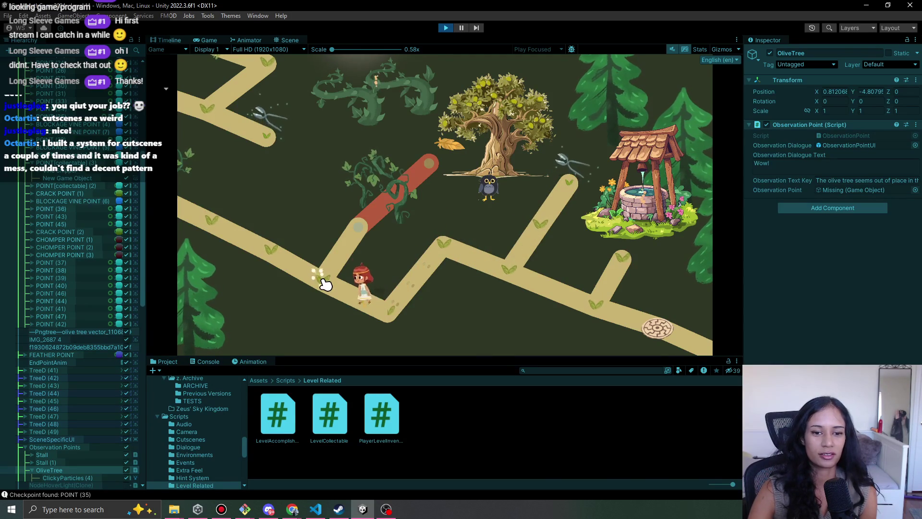
left_click(288, 262)
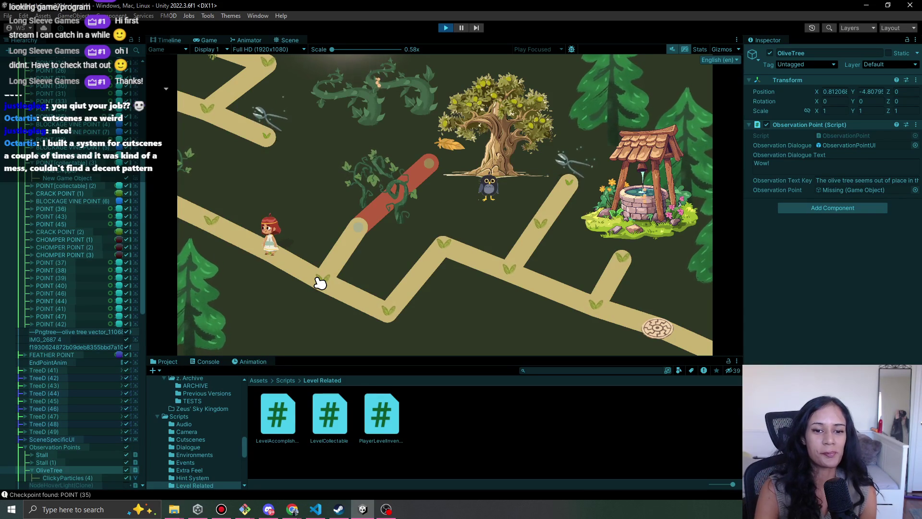
left_click(320, 283)
left_click(386, 316)
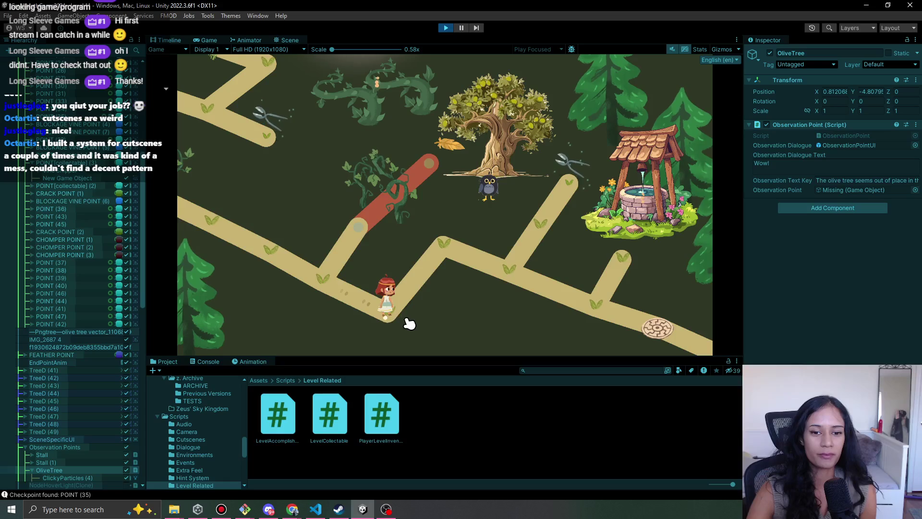
left_click(323, 285)
left_click(263, 250)
left_click(320, 278)
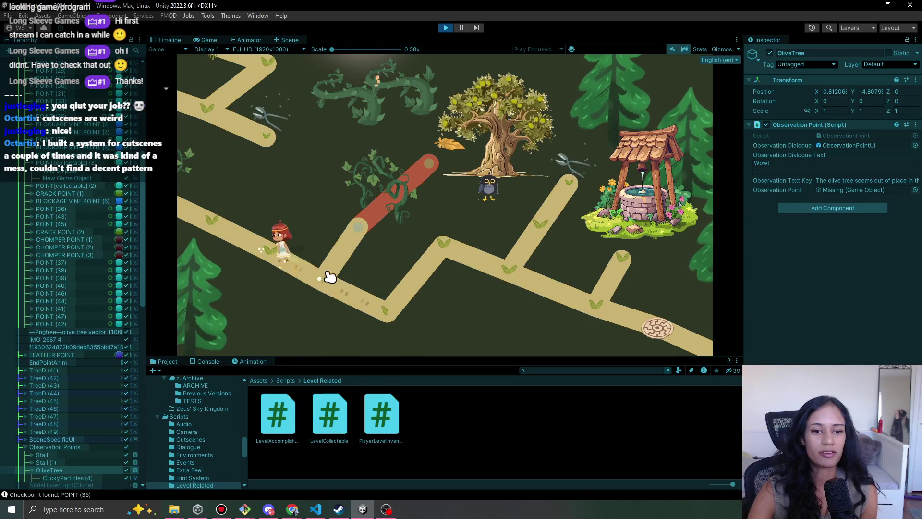
left_click(324, 285)
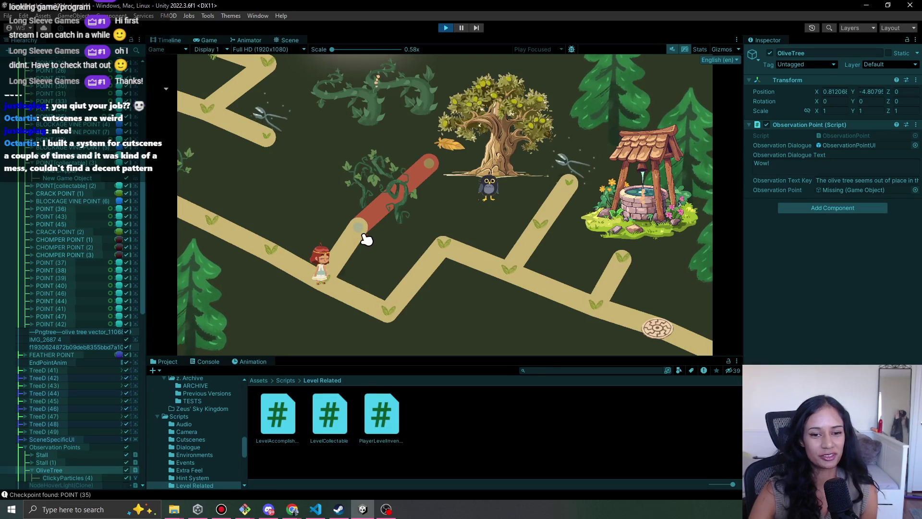
left_click(367, 225)
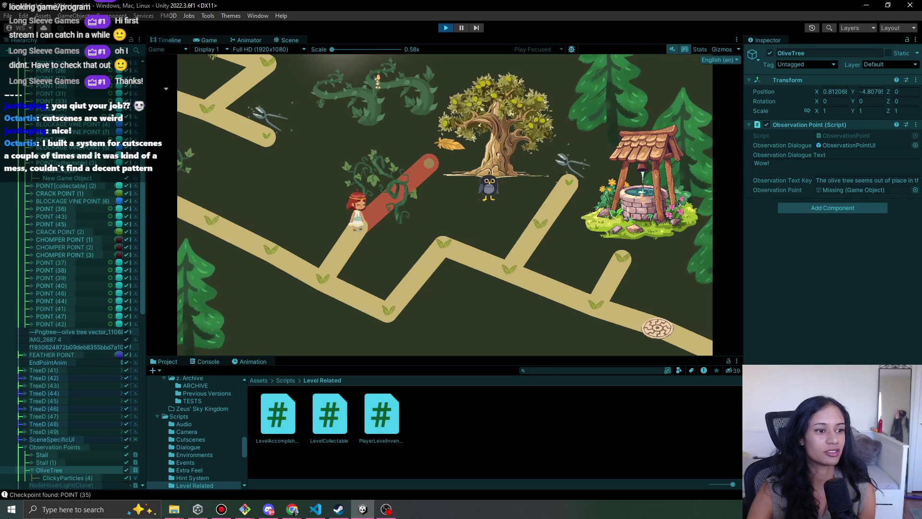
Steer the girl between the right-hand path, the central junction and the lower-left path.
mouse_move(319, 236)
left_mouse_down()
mouse_move(382, 326)
mouse_move(453, 224)
mouse_move(434, 245)
mouse_move(550, 271)
mouse_move(514, 268)
mouse_move(523, 240)
mouse_move(561, 227)
left_mouse_up()
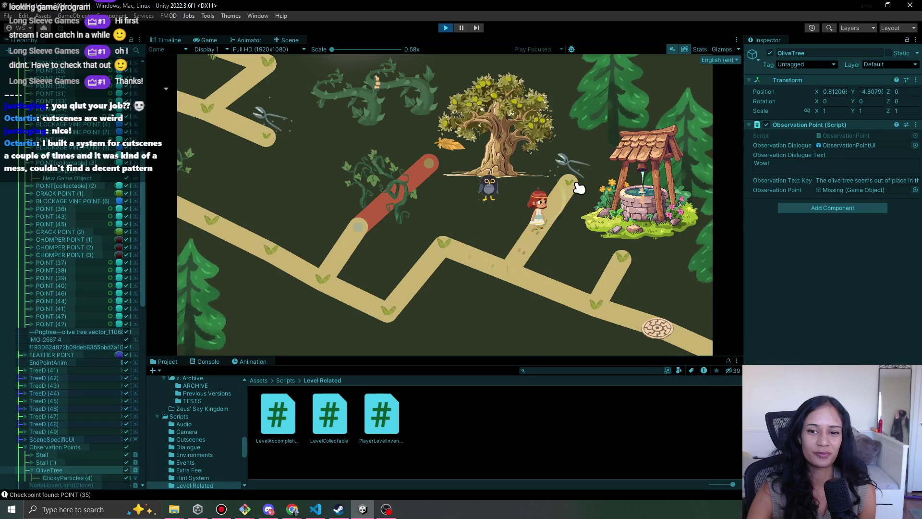
mouse_move(510, 274)
left_mouse_down()
mouse_move(456, 263)
mouse_move(397, 313)
mouse_move(440, 247)
left_mouse_up()
mouse_move(501, 275)
left_mouse_down()
mouse_move(552, 233)
mouse_move(576, 171)
left_mouse_up()
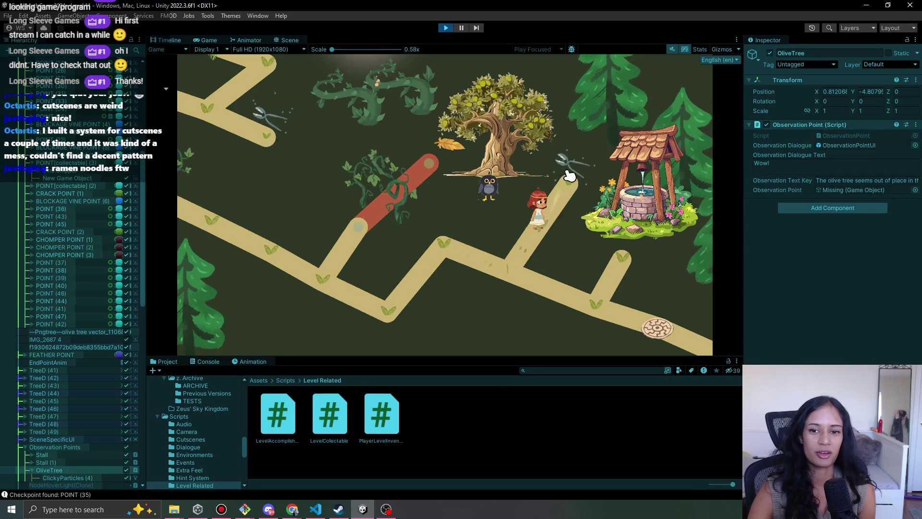
left_click_drag(558, 232, 521, 278)
mouse_move(462, 252)
left_mouse_down()
mouse_move(442, 247)
mouse_move(424, 309)
mouse_move(394, 308)
mouse_move(447, 248)
left_mouse_up()
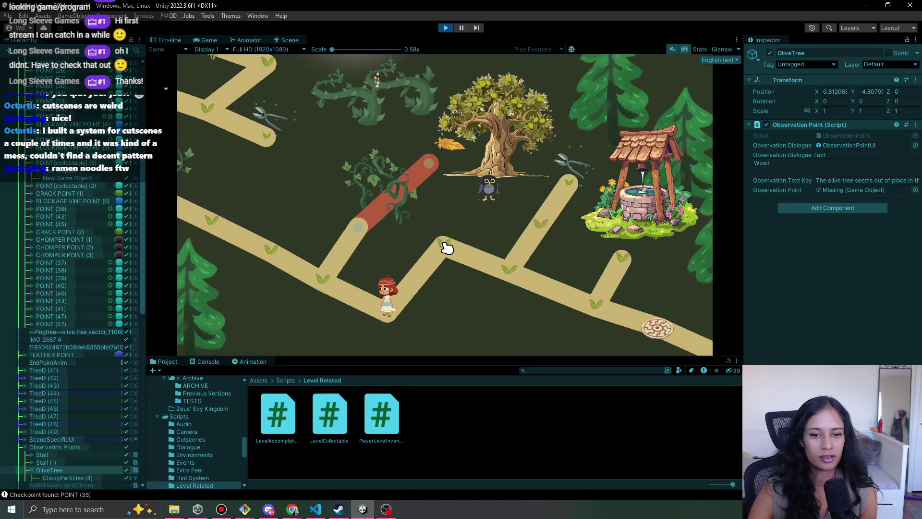
mouse_move(444, 247)
left_mouse_down()
mouse_move(504, 272)
mouse_move(576, 172)
left_mouse_up()
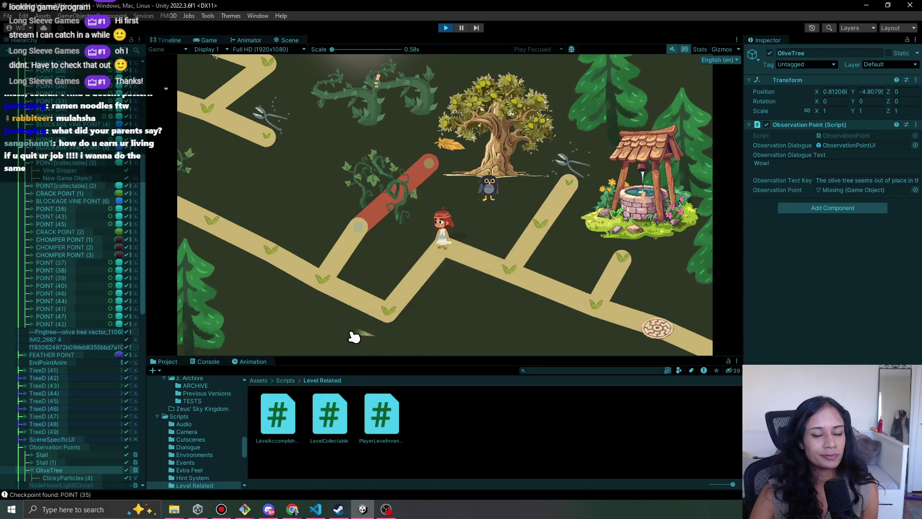
left_click(388, 301)
Walk the girl up the right path to the well and collect the vine snippers.
left_click(442, 252)
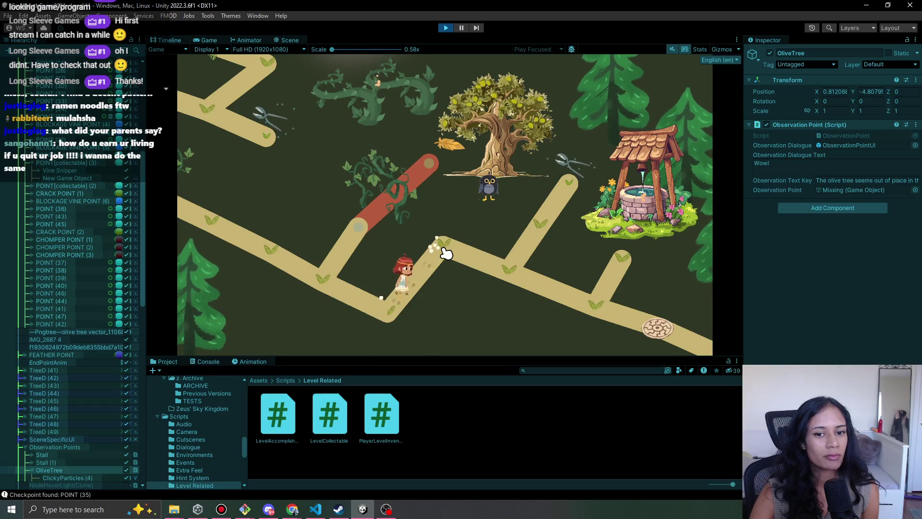
left_click(510, 268)
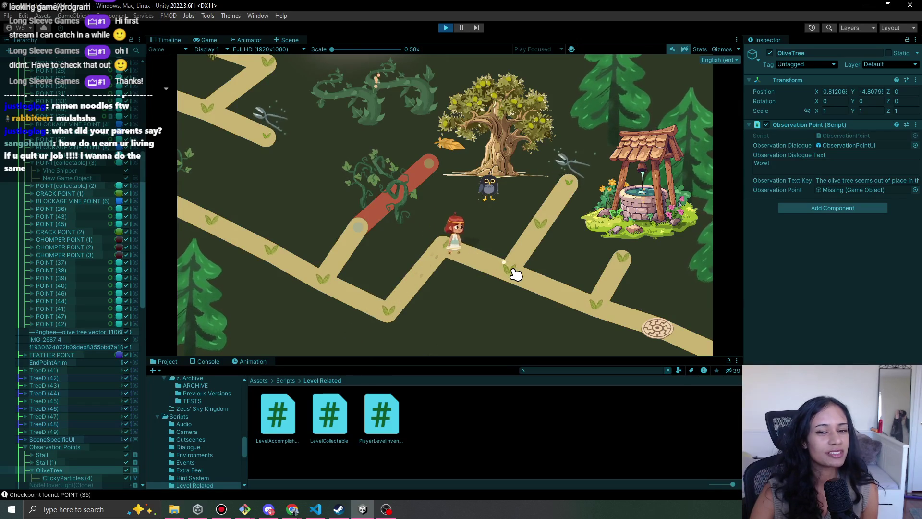
left_click(546, 226)
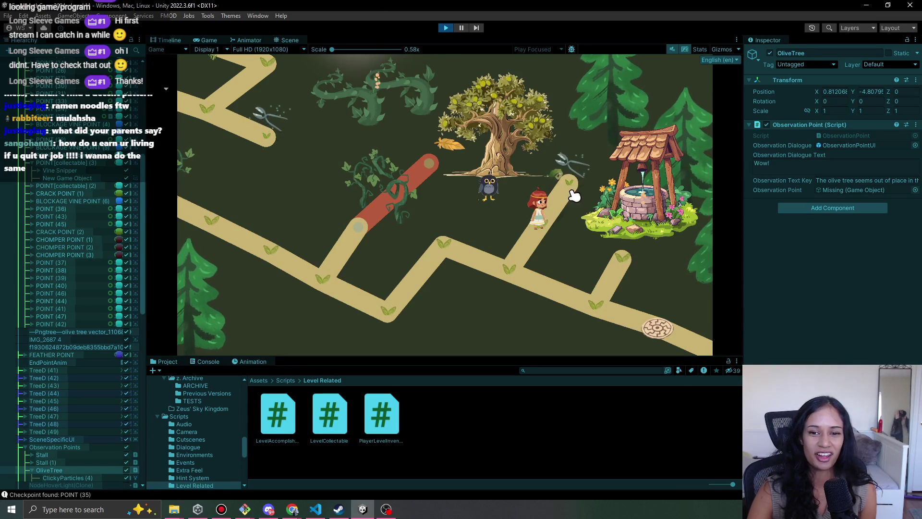
left_click(580, 172)
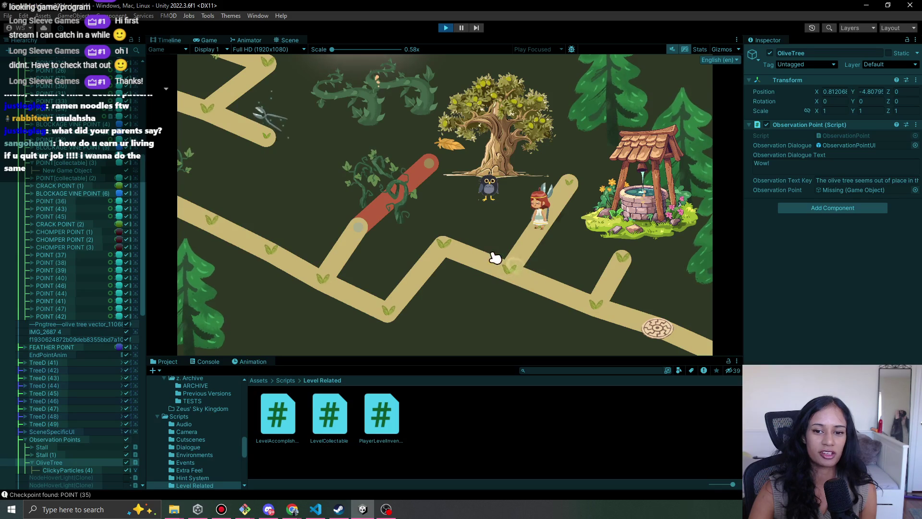
Walk the girl back down and up to the red vine, then cut it away.
left_click(496, 279)
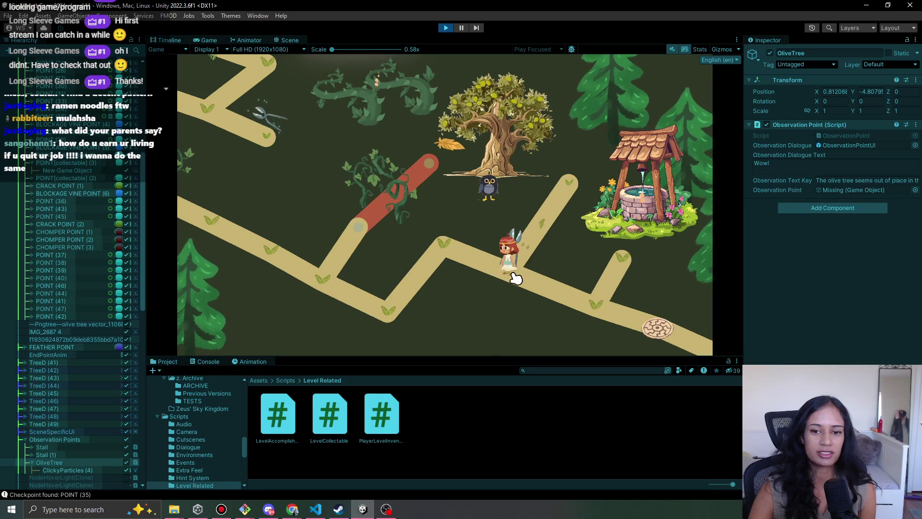
left_click(454, 250)
left_click(389, 317)
left_click(372, 223)
left_click(368, 223)
left_click(368, 222)
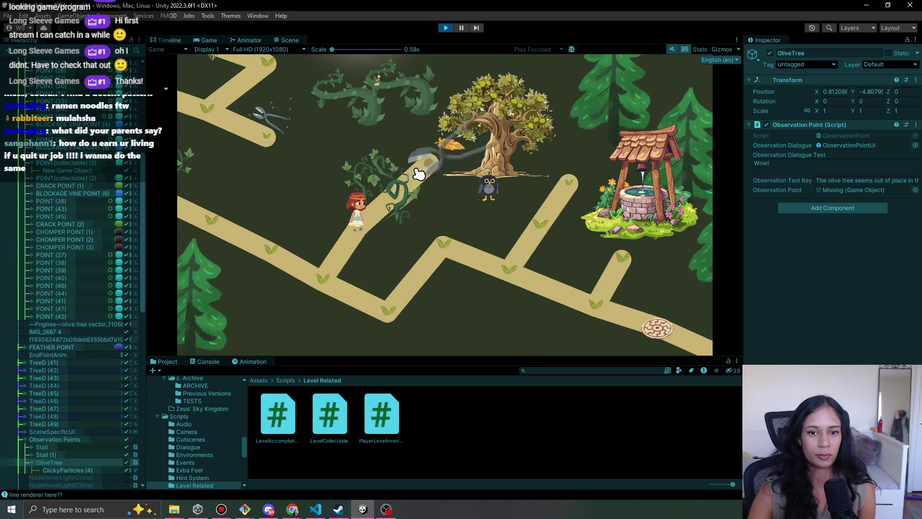
Walk the girl up the cleared path, over to the right branch and back, then stop Play.
left_click(430, 163)
left_click(375, 219)
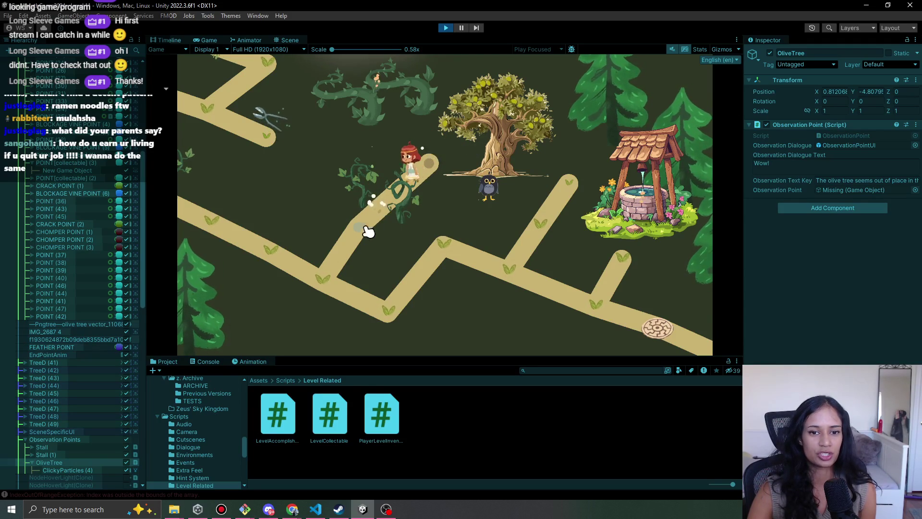
left_click(431, 239)
left_click(509, 270)
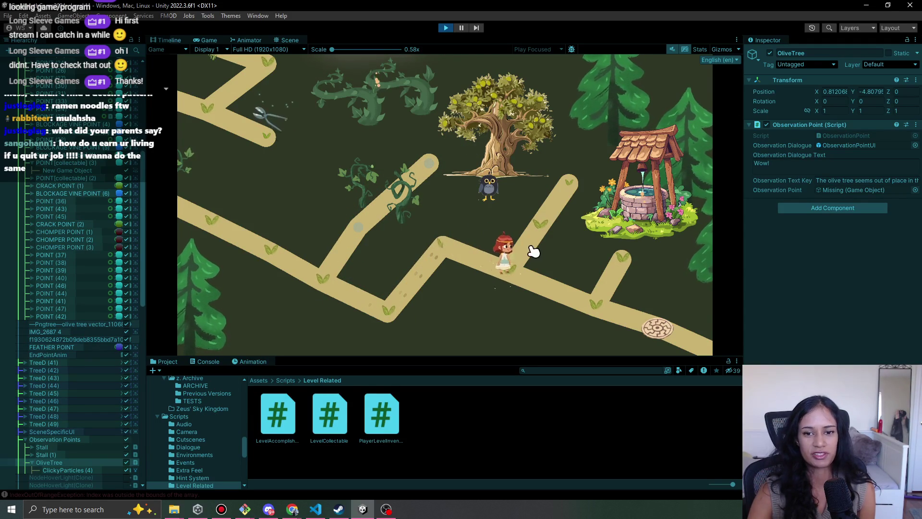
left_click(590, 305)
left_click(619, 263)
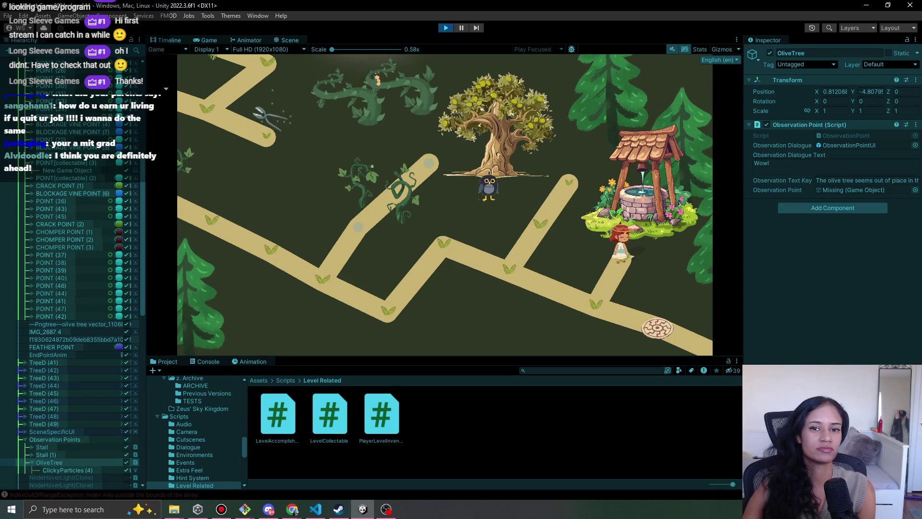
left_click(583, 311)
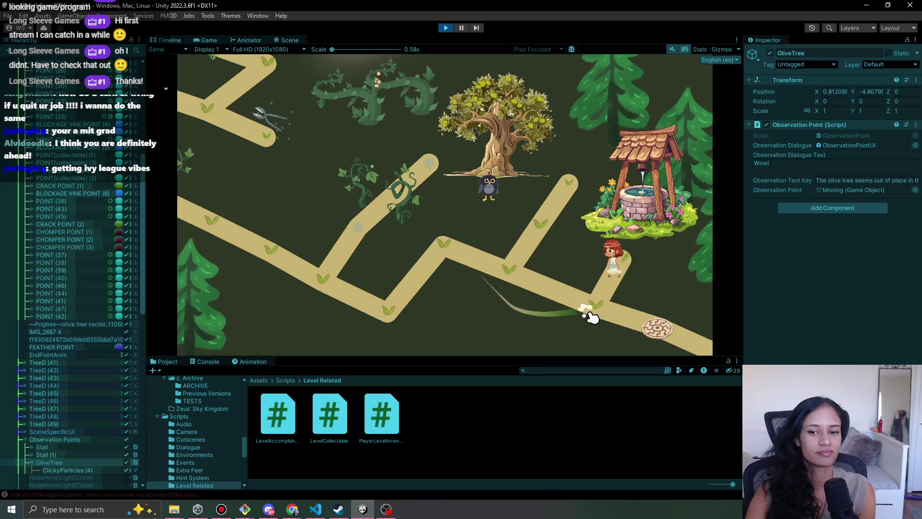
left_click(521, 278)
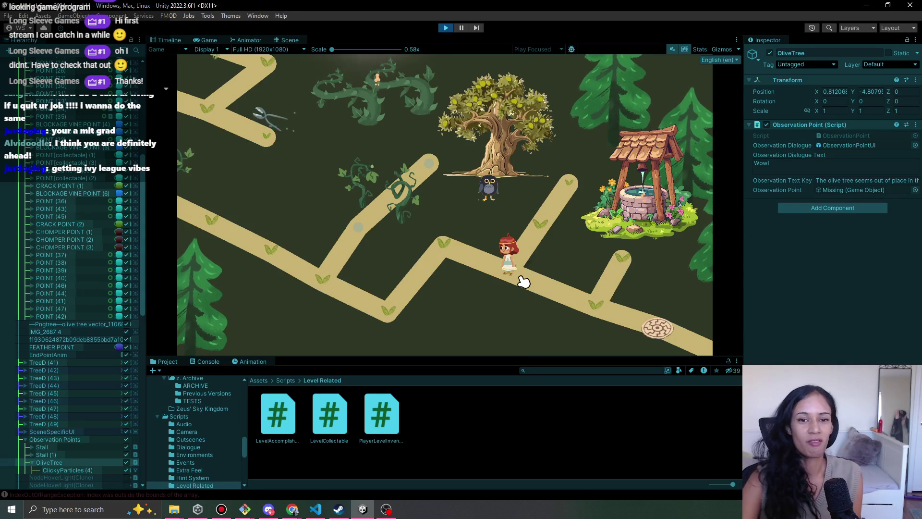
left_click(459, 246)
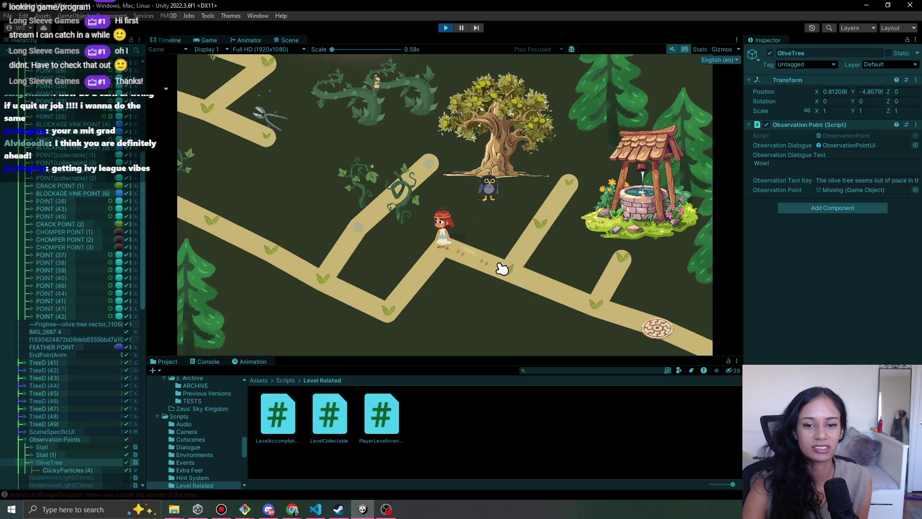
left_click(446, 27)
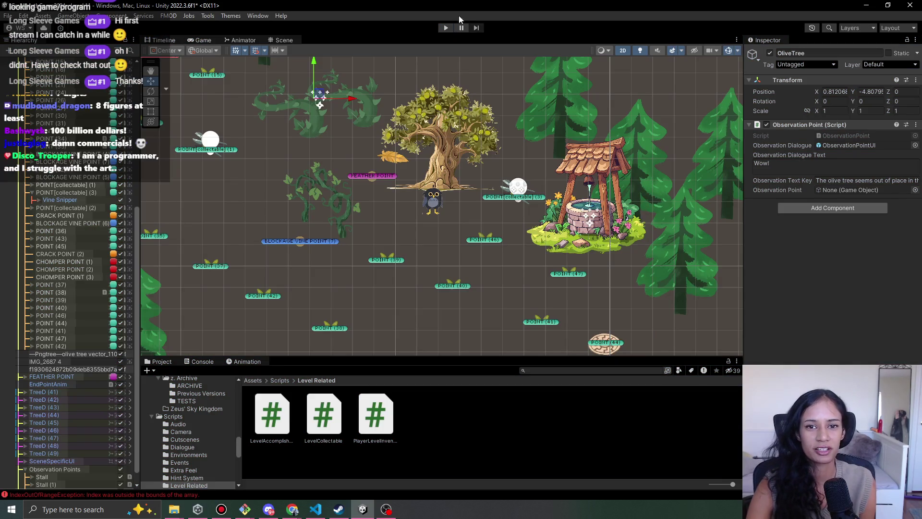
Replay and walk past the olive tree to show its 'seems out of place in this forest' line, then stop.
left_click(445, 27)
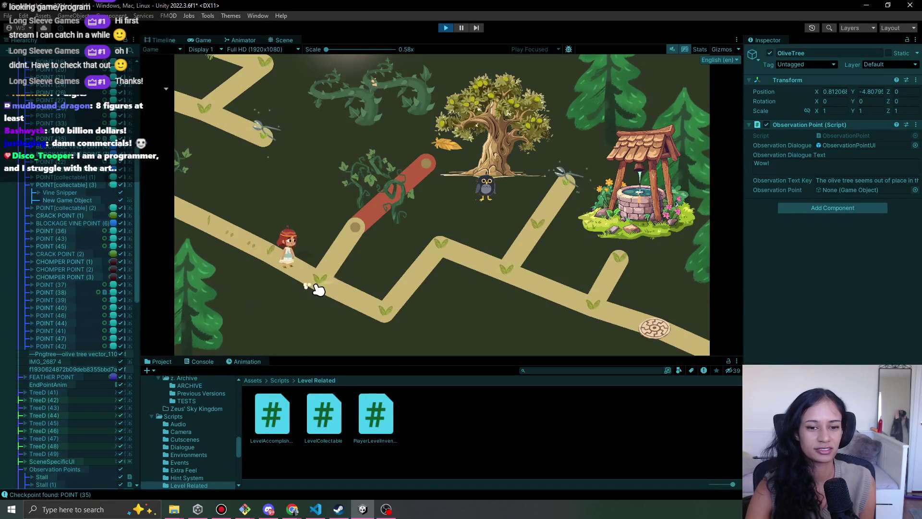
left_click(357, 231)
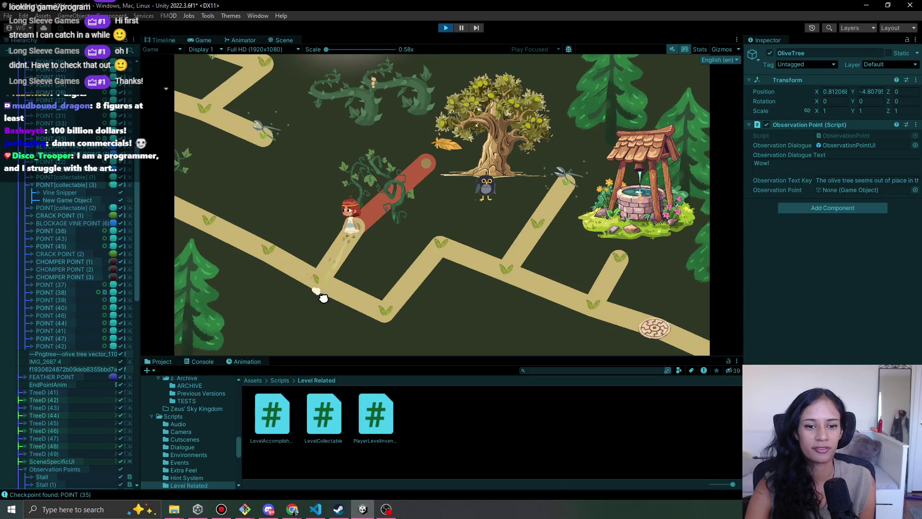
left_click(438, 245)
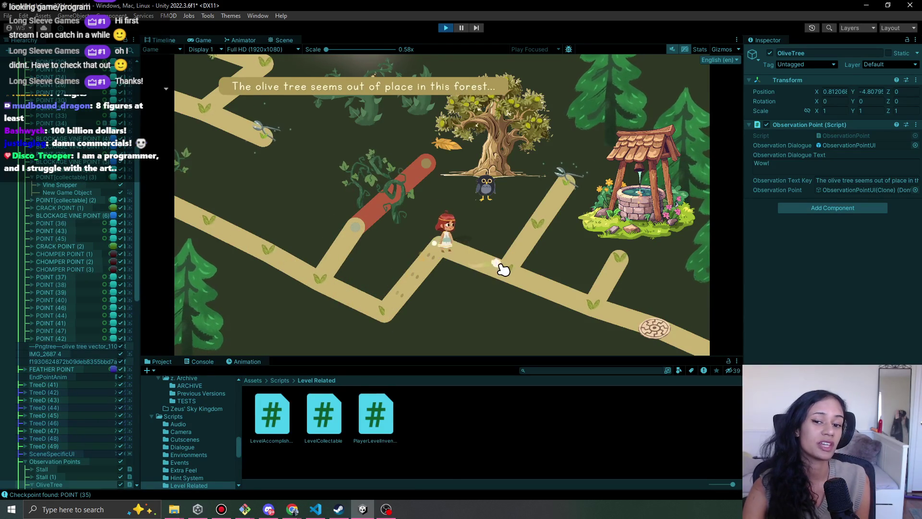
left_click(519, 264)
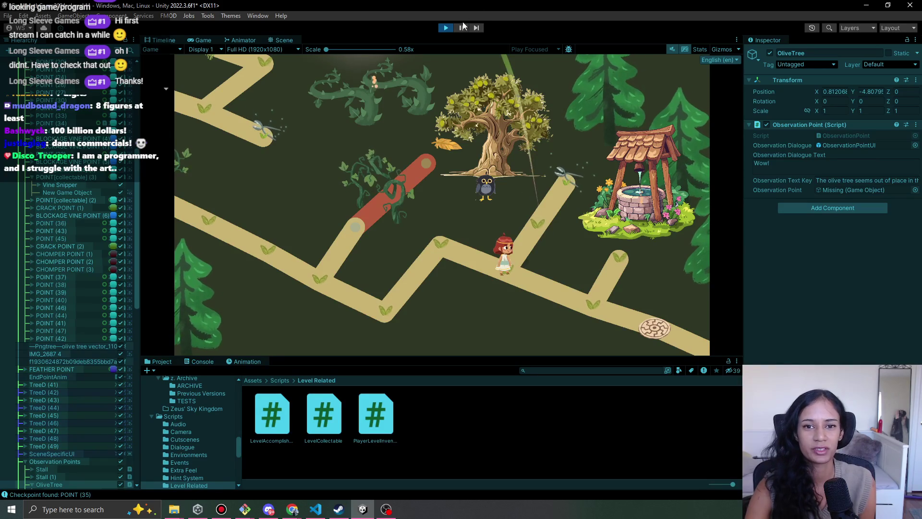
left_click(447, 29)
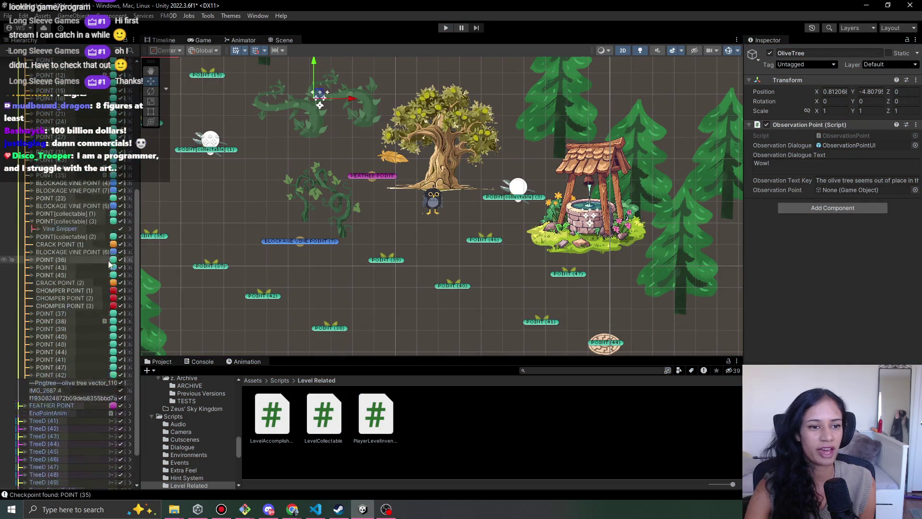
Load the MainMenu scene, answering the unsaved-scene prompt, and press Play.
left_click(55, 62)
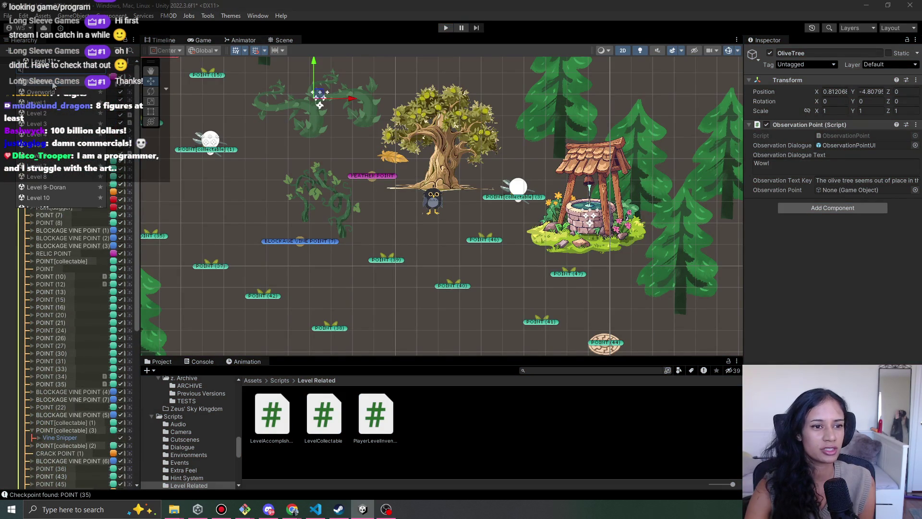
left_click(56, 89)
left_click(457, 277)
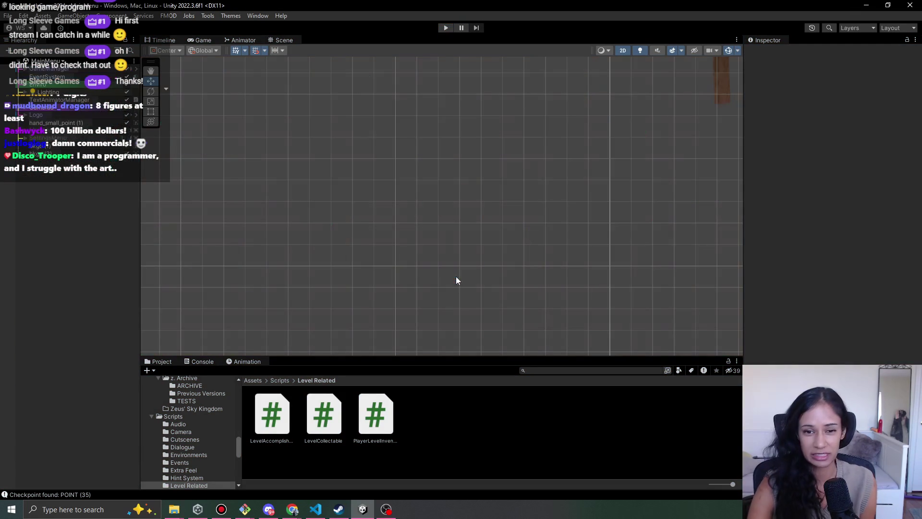
left_click(447, 28)
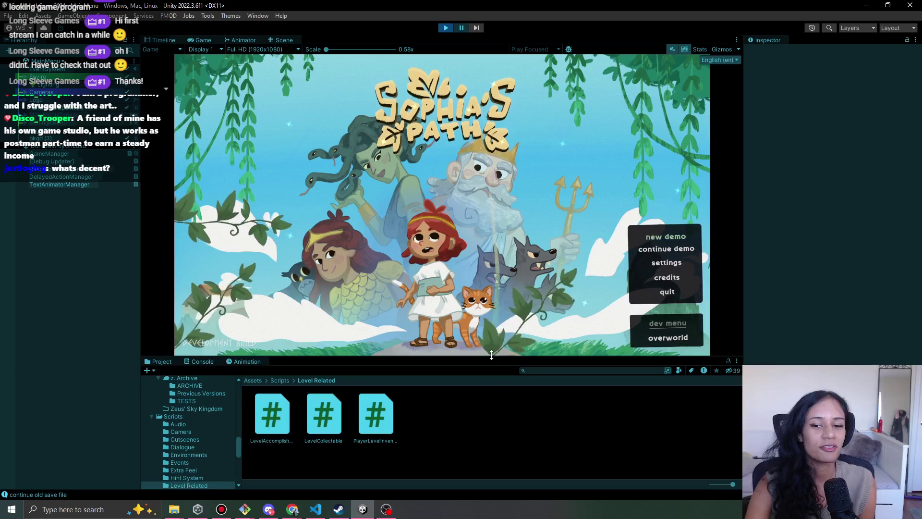
Enlarge the Game view taller and wider, then switch away and refocus the Unity editor.
left_click_drag(491, 357, 478, 400)
left_click_drag(742, 139, 768, 138)
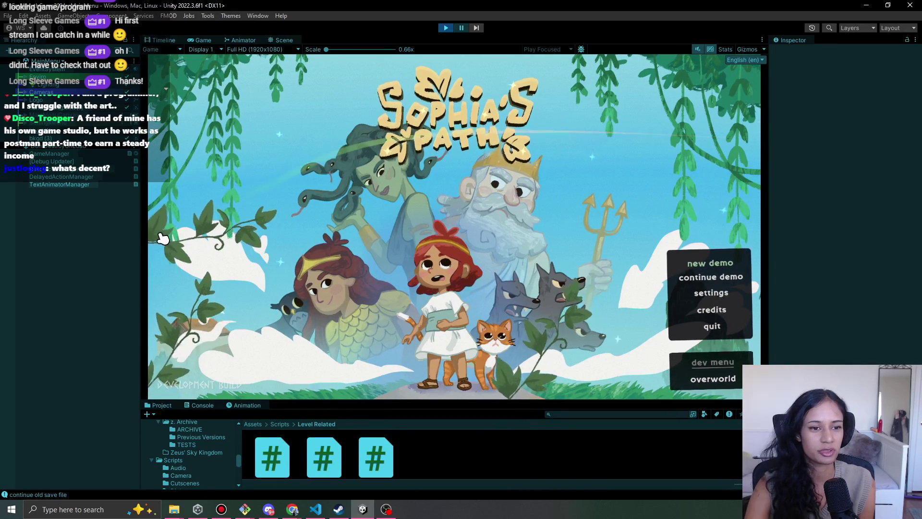
left_click_drag(140, 180, 130, 180)
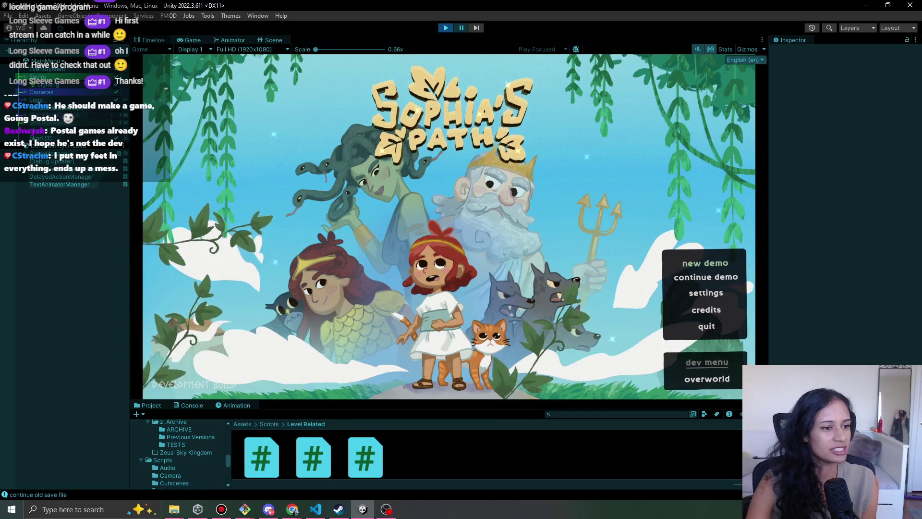
key("alt+Tab")
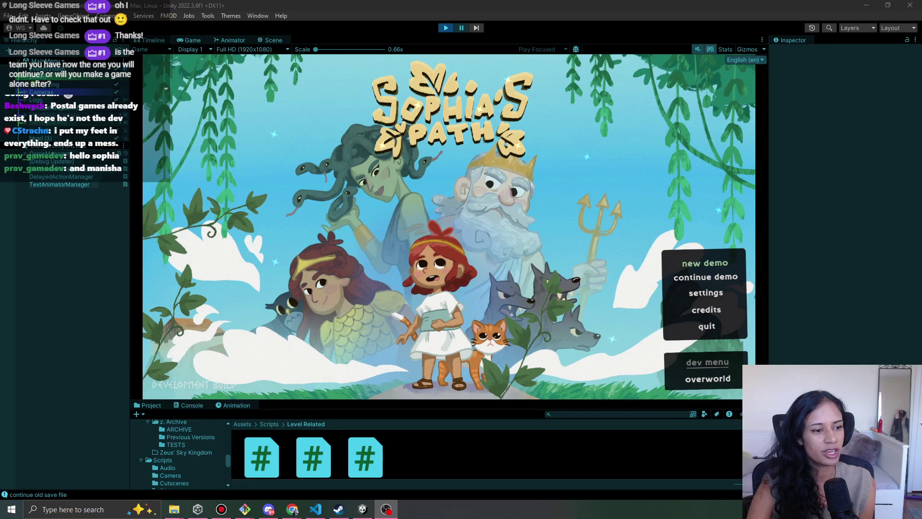
left_click(299, 319)
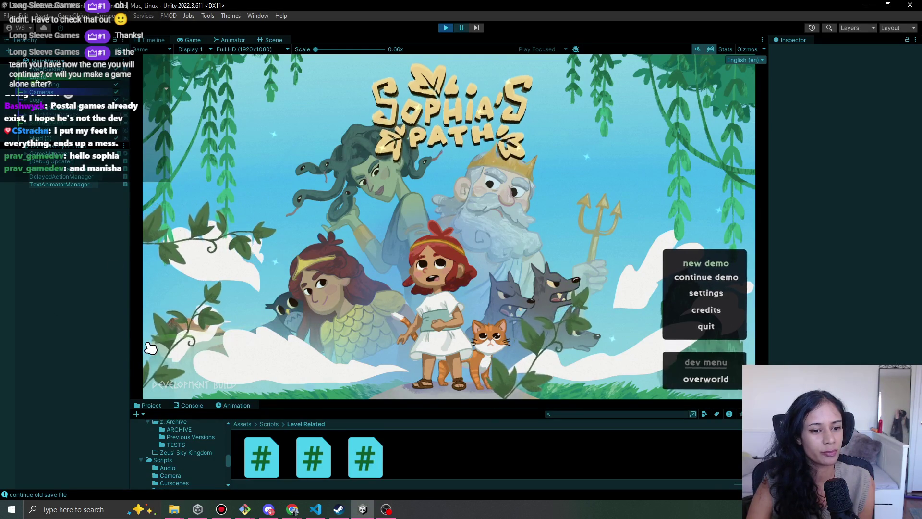